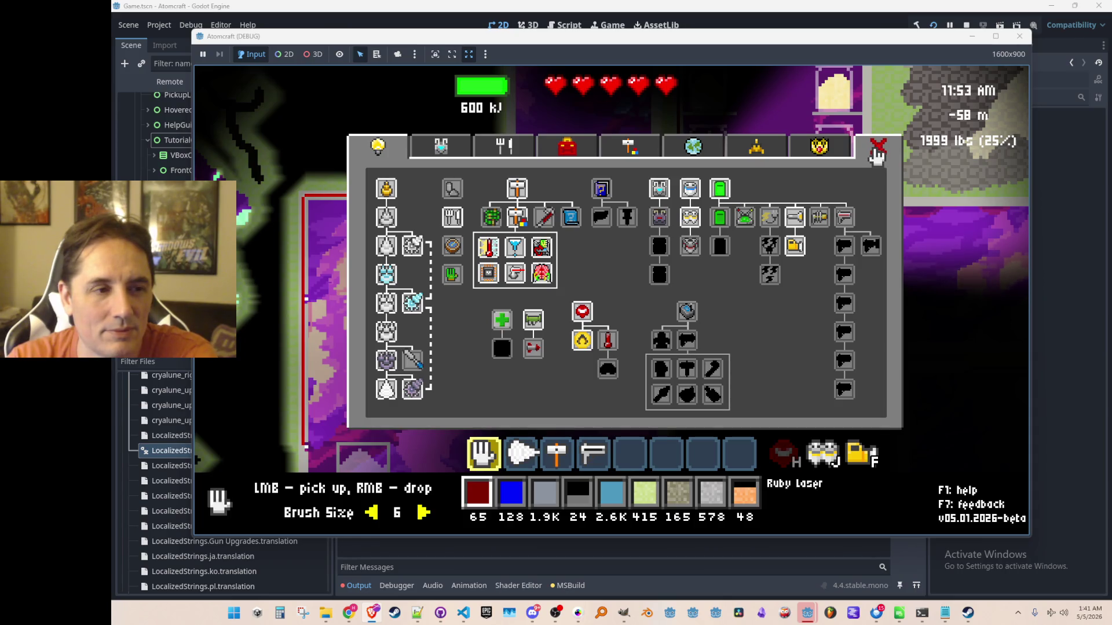
# Close the tech tree, stop the Atomcraft debug run, and bring up the Sandmines2 sprite sheet
pyautogui.click(877, 152)
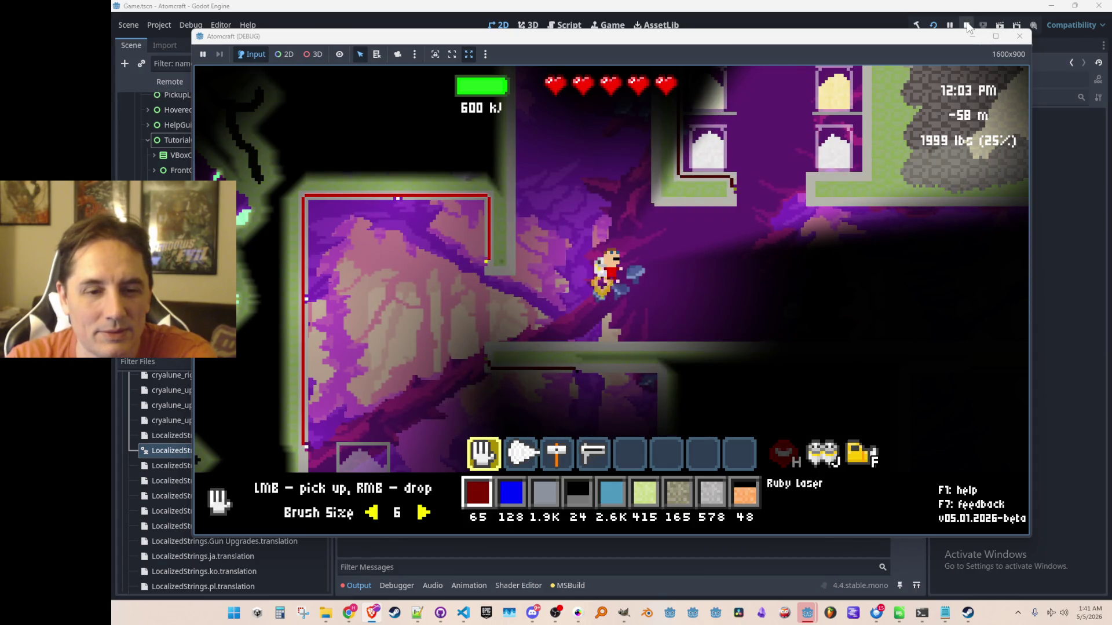
pyautogui.click(966, 25)
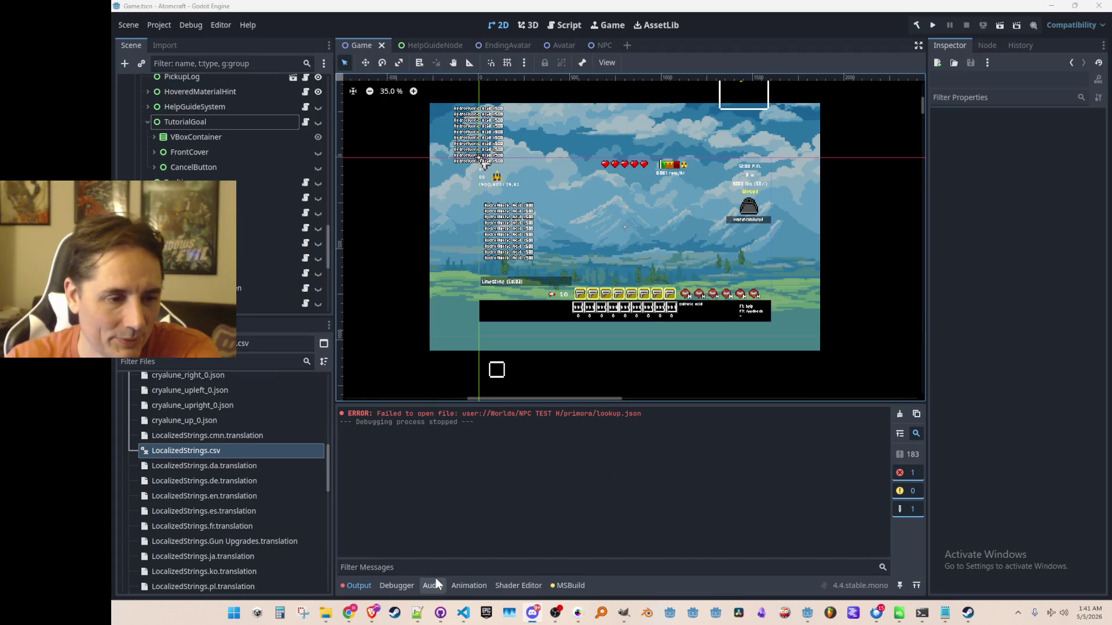
pyautogui.scroll(1, 675, 260)
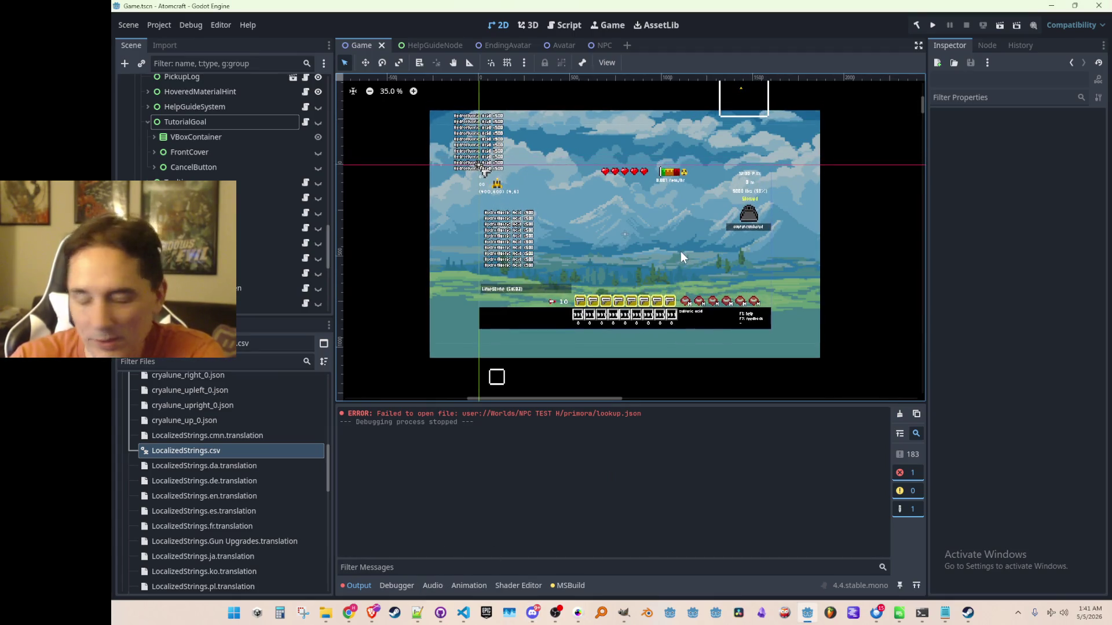
pyautogui.scroll(1, 682, 250)
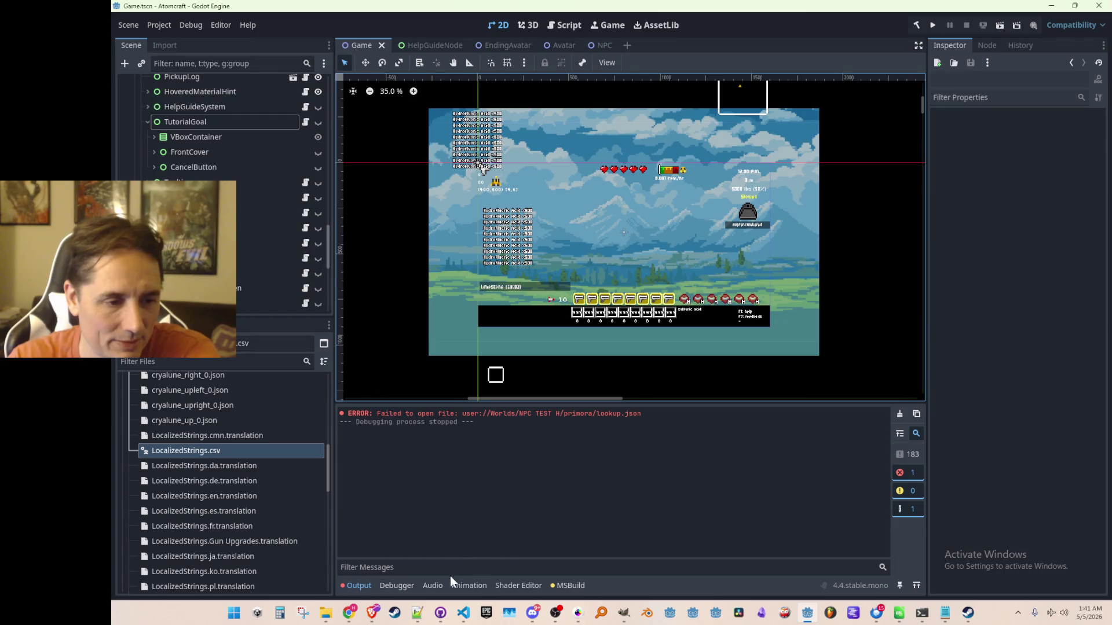
pyautogui.moveTo(581, 619)
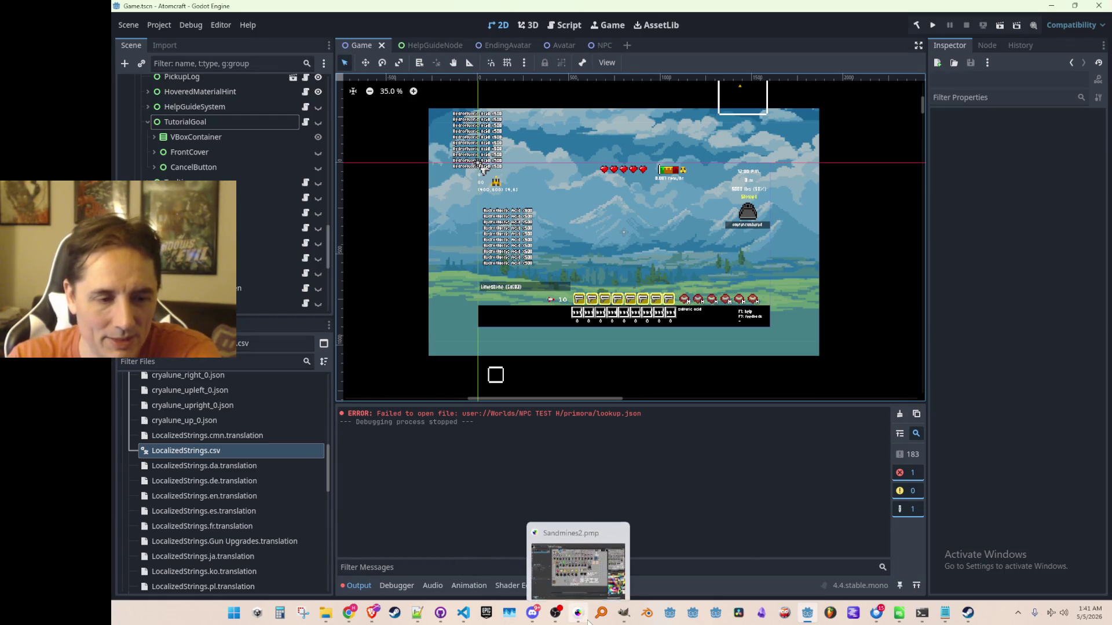
pyautogui.click(603, 556)
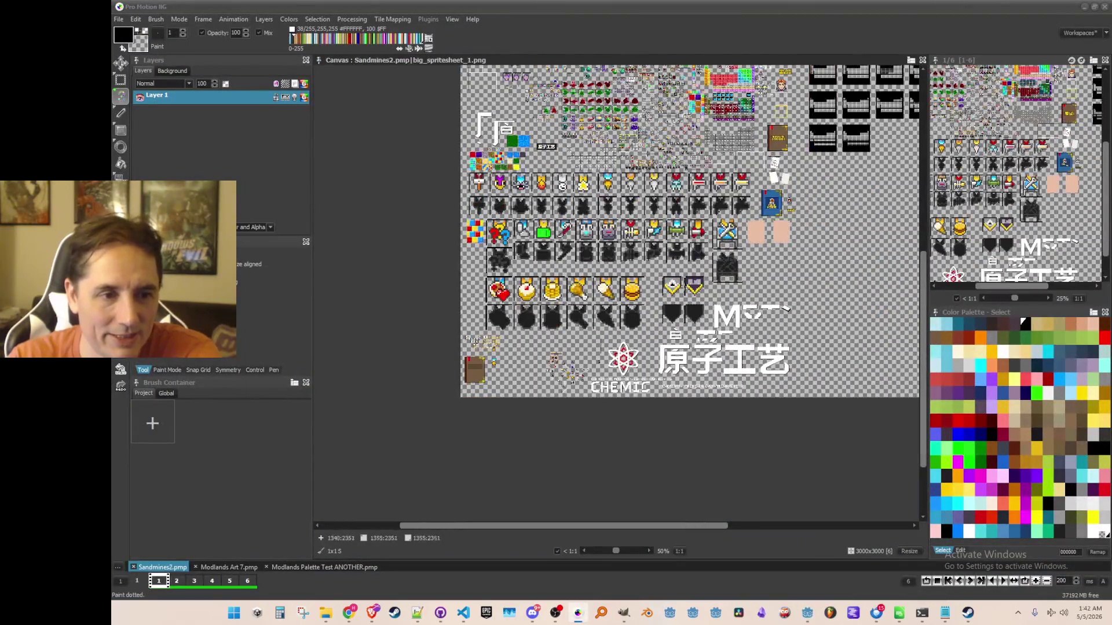
# Zoom into the Sandmines2 sprite sheet and pan across its item icons
pyautogui.scroll(2, 662, 289)
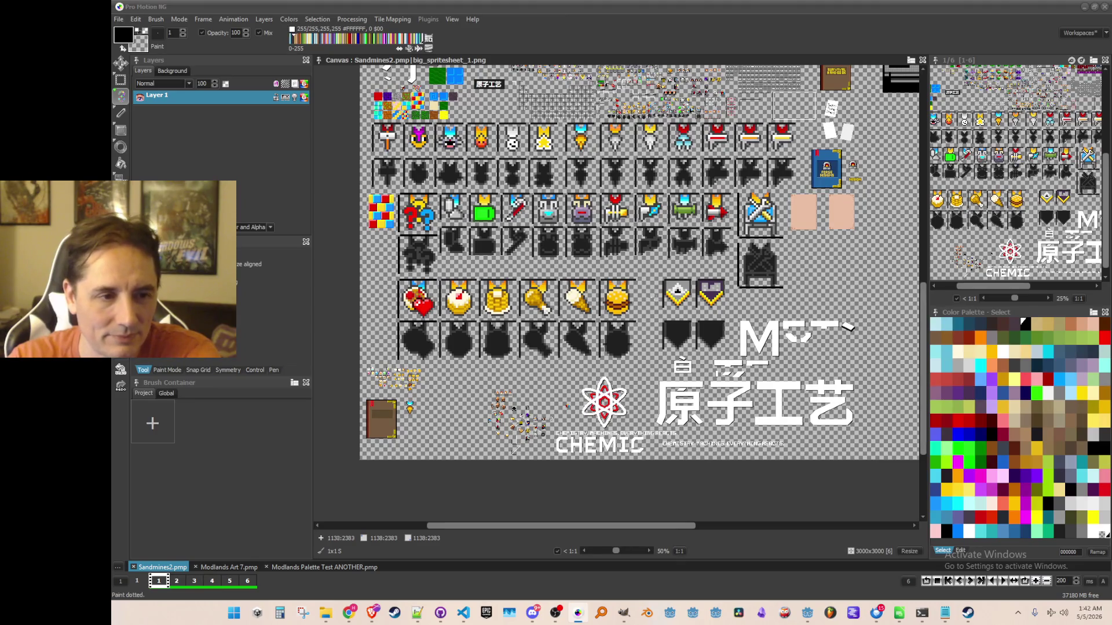
pyautogui.scroll(3, 689, 281)
pyautogui.moveTo(637, 359)
pyautogui.mouseDown()
pyautogui.moveTo(631, 330)
pyautogui.moveTo(602, 316)
pyautogui.mouseUp()
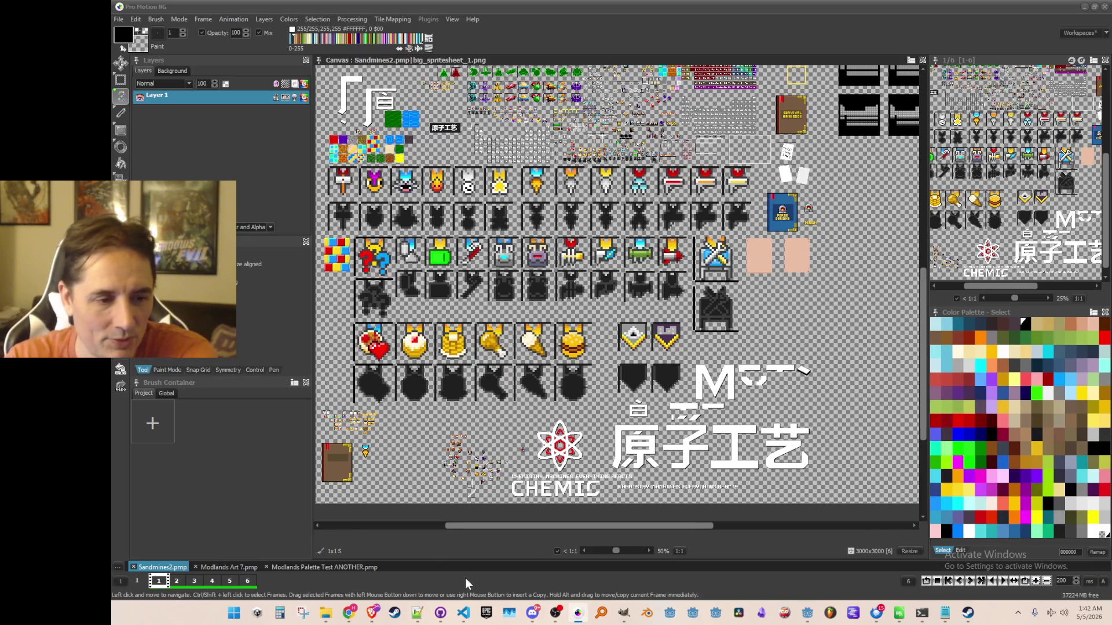
pyautogui.click(899, 612)
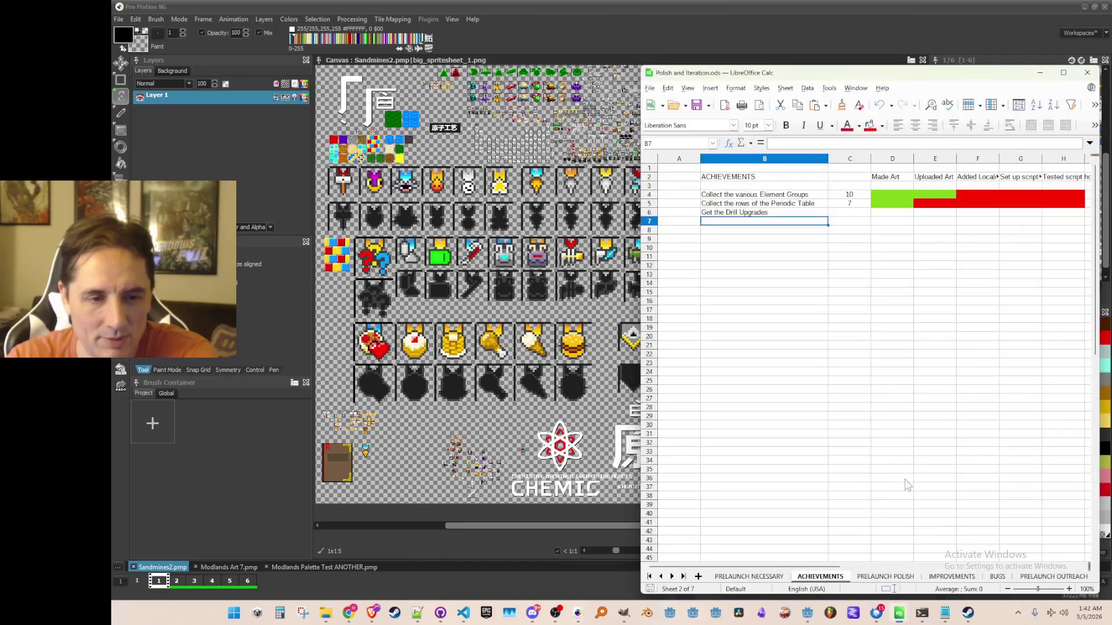
# Enter 'Get the Firestarter' in B7 and the Battery (first Electricity U) achievement below it
pyautogui.click(726, 257)
pyautogui.click(731, 223)
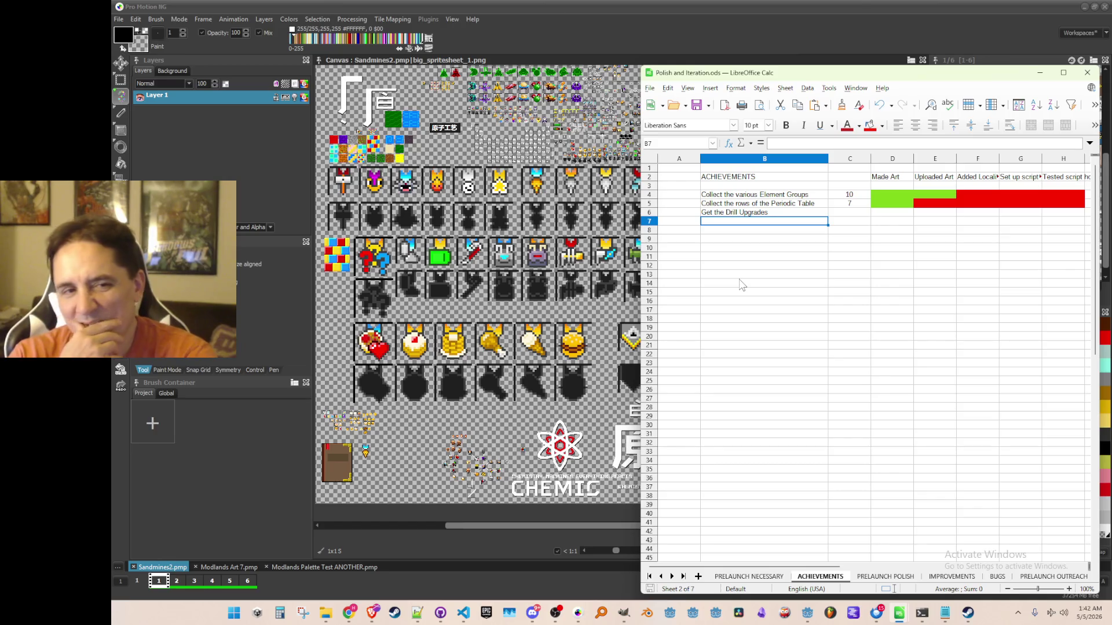
pyautogui.write('Get t')
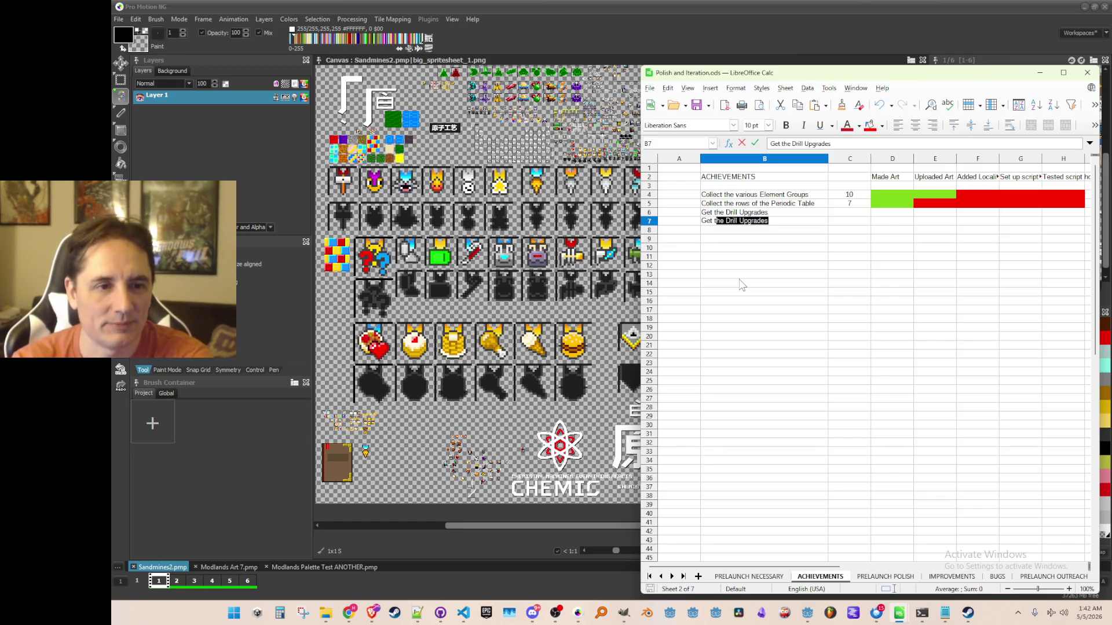
pyautogui.write('he Fir')
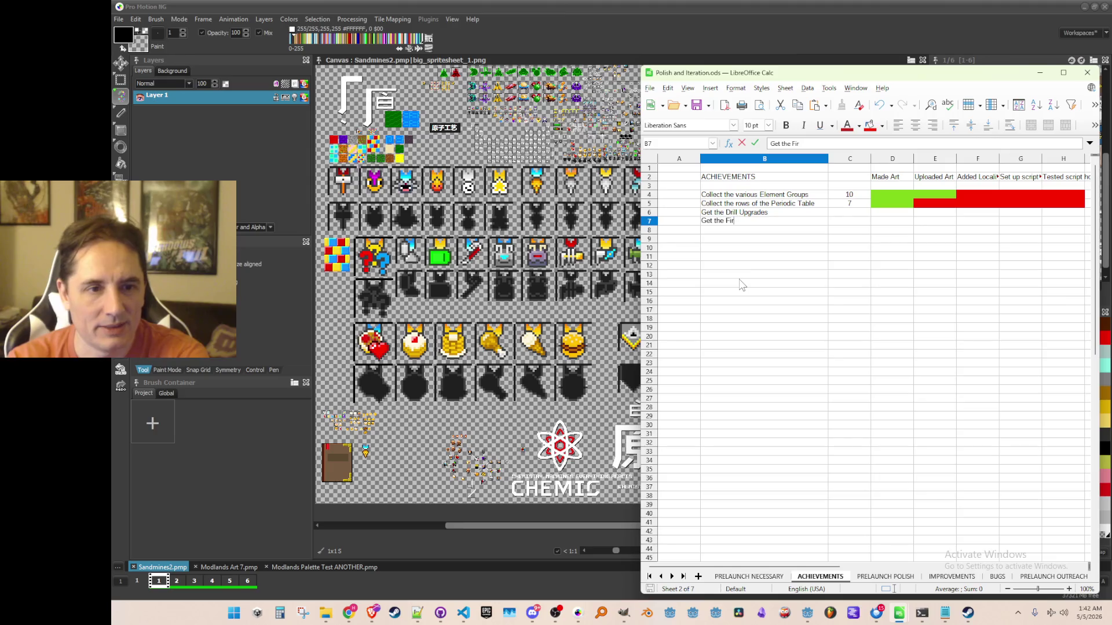
pyautogui.write('estarter')
pyautogui.press('Return')
pyautogui.write('Get the ')
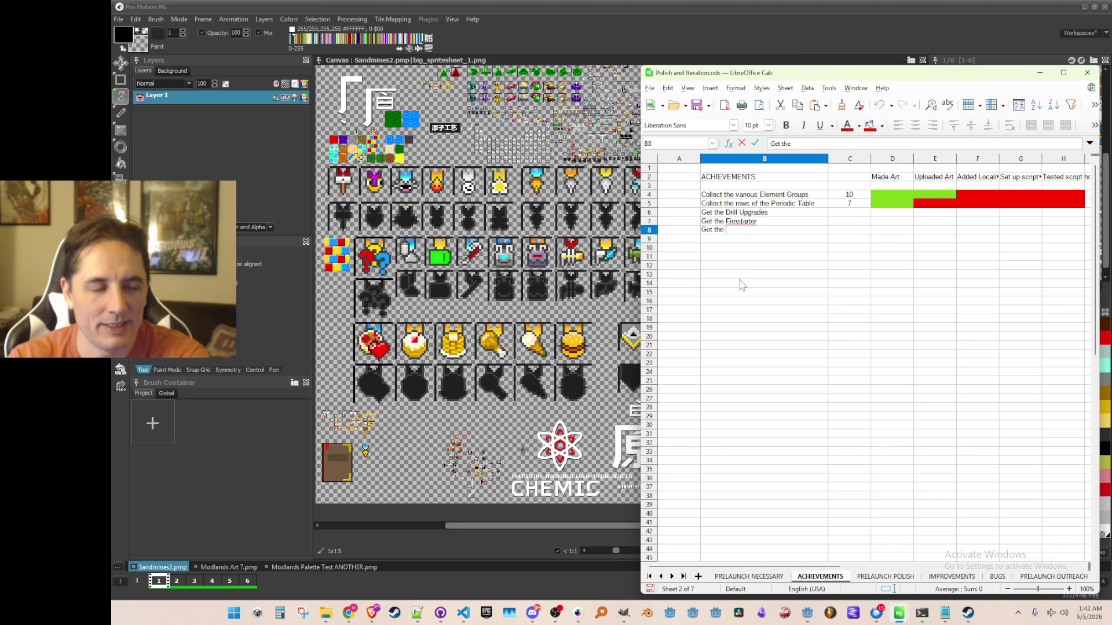
pyautogui.write('Electric')
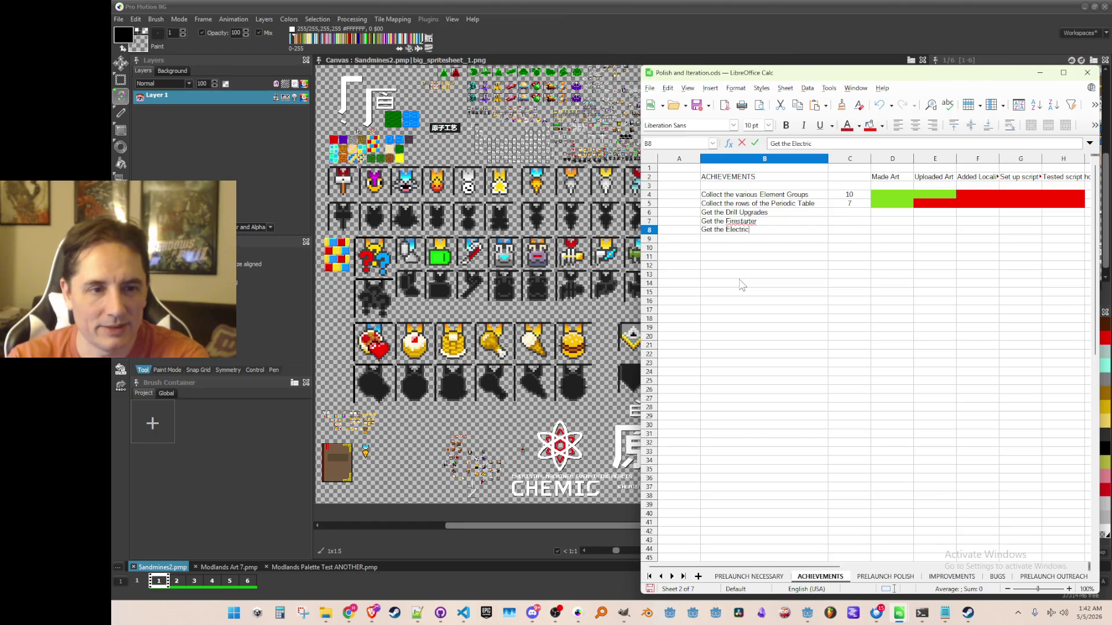
pyautogui.write('ity')
pyautogui.press('BackSpace')
pyautogui.press('BackSpace')
pyautogui.press('BackSpace')
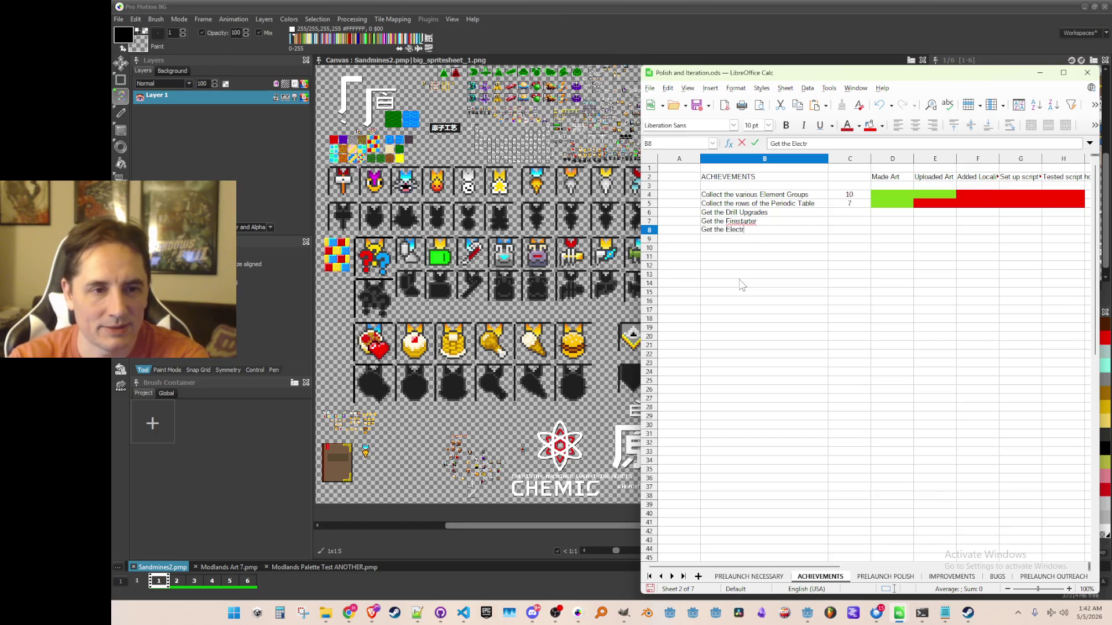
pyautogui.write('Battery ')
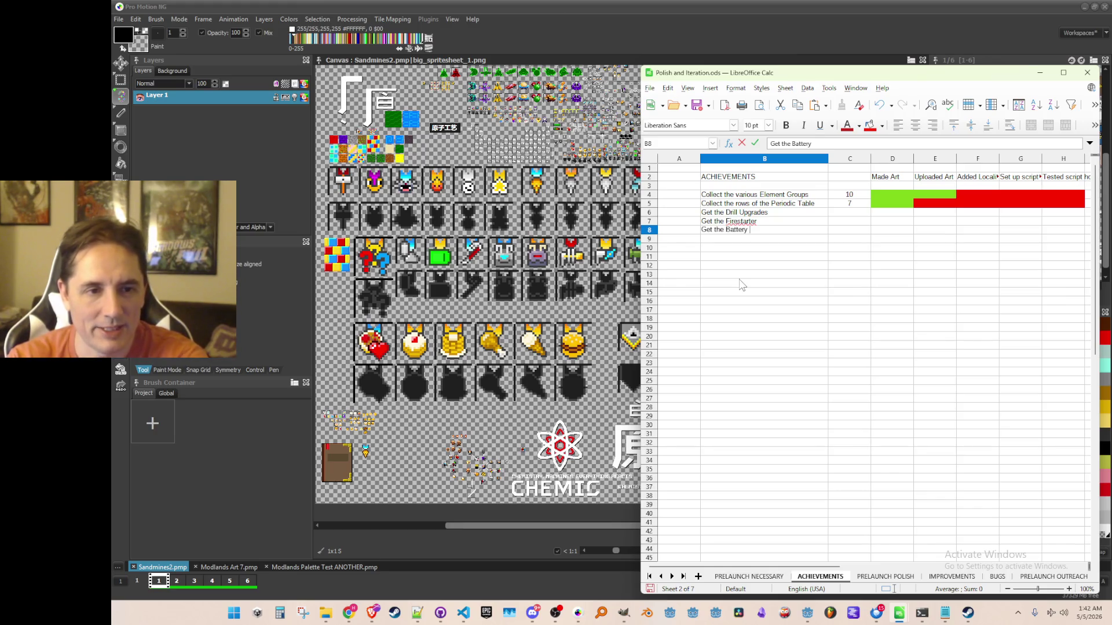
pyautogui.write('(first Electricity U')
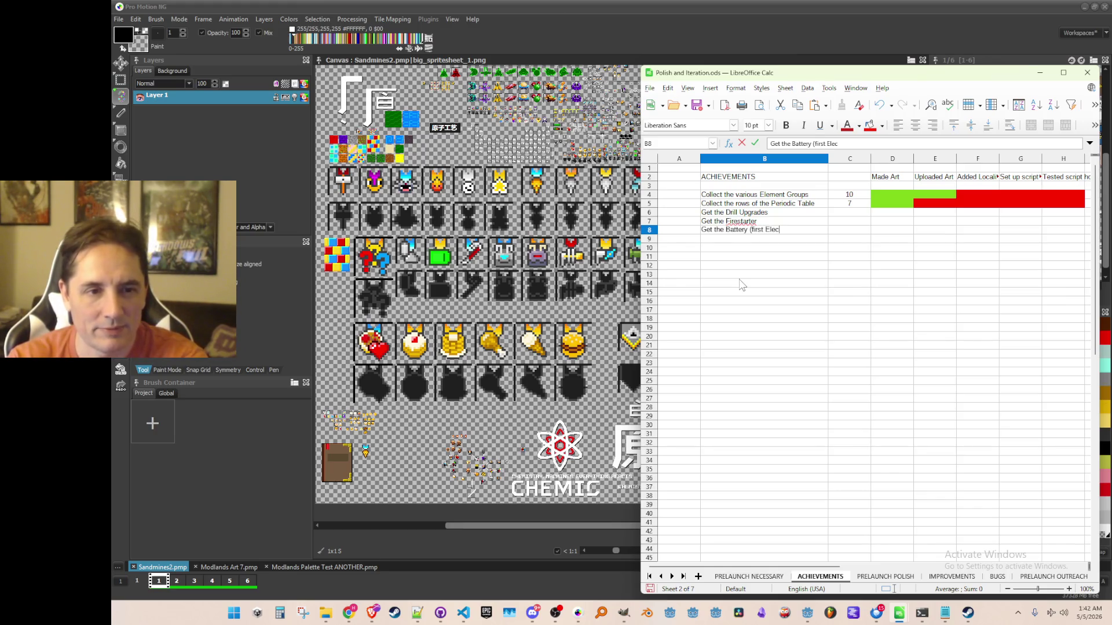
pyautogui.write(')')
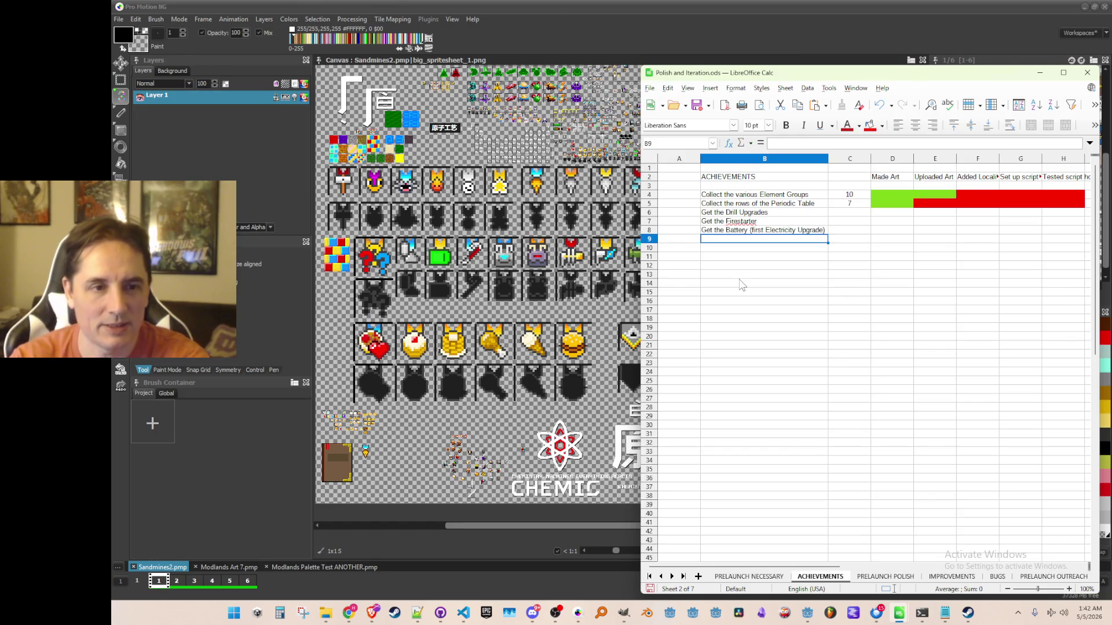
pyautogui.press('Tab')
# Give Battery and Firestarter a count of 1 and Drill Upgrades a count of 8
pyautogui.write('1')
pyautogui.press('Up')
pyautogui.write('1')
pyautogui.press('Up')
pyautogui.write('8')
pyautogui.press('Return')
pyautogui.press('Down')
pyautogui.press('Down')
pyautogui.press('Left')
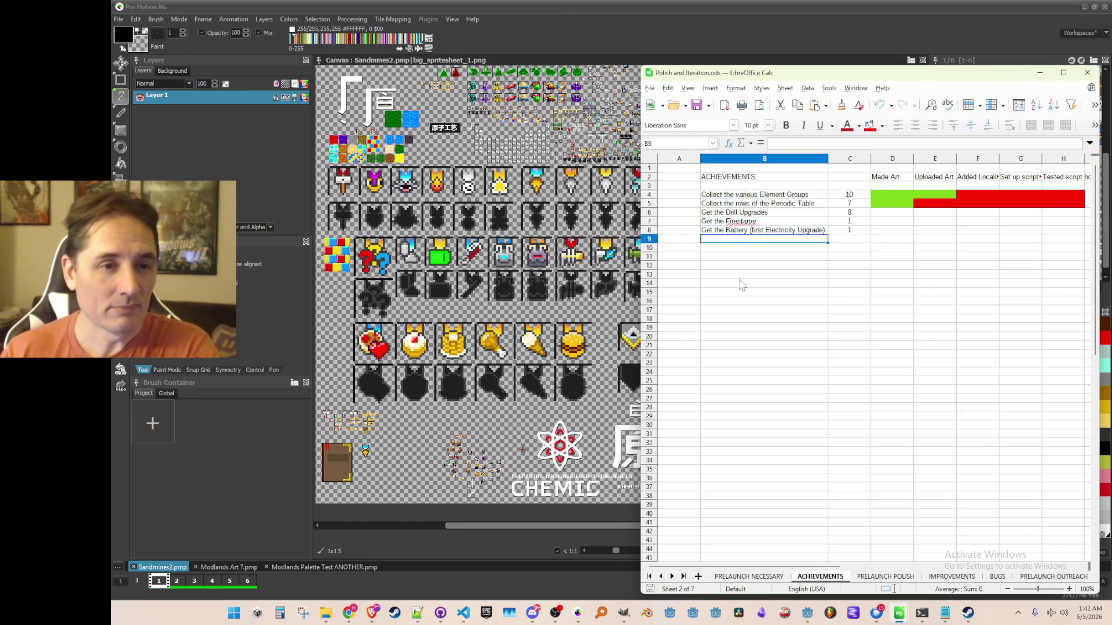
# Add 'Get a Backpack upgrade', 'Get the Crowbar', 'Get the Electrolyzer' and 'Get the Rocket Launcher'
pyautogui.write('Get a ')
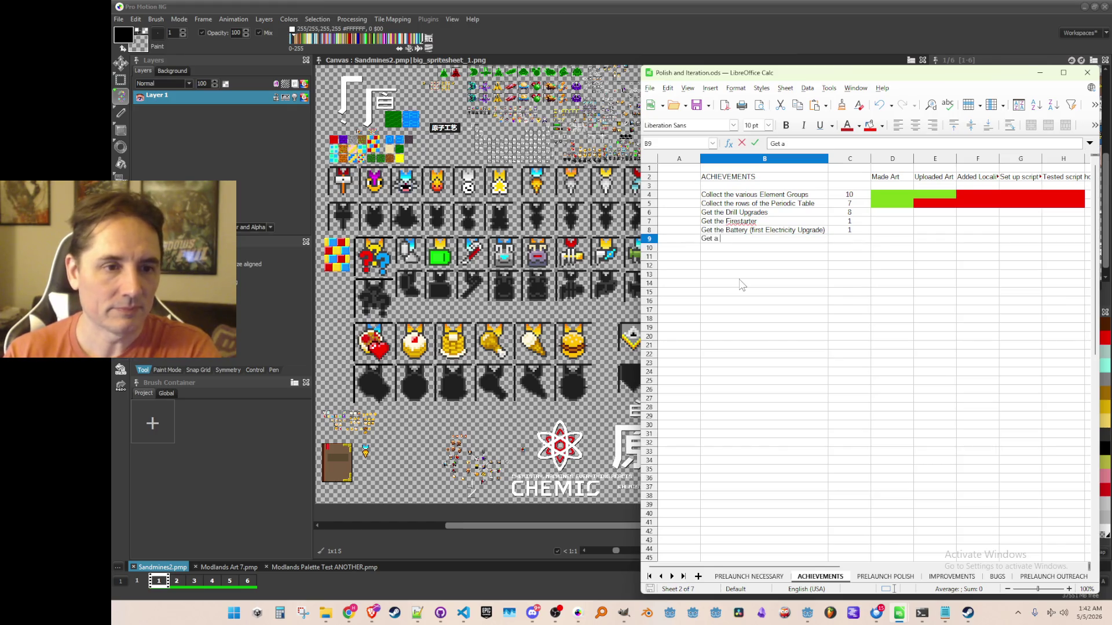
pyautogui.write('Backpack u')
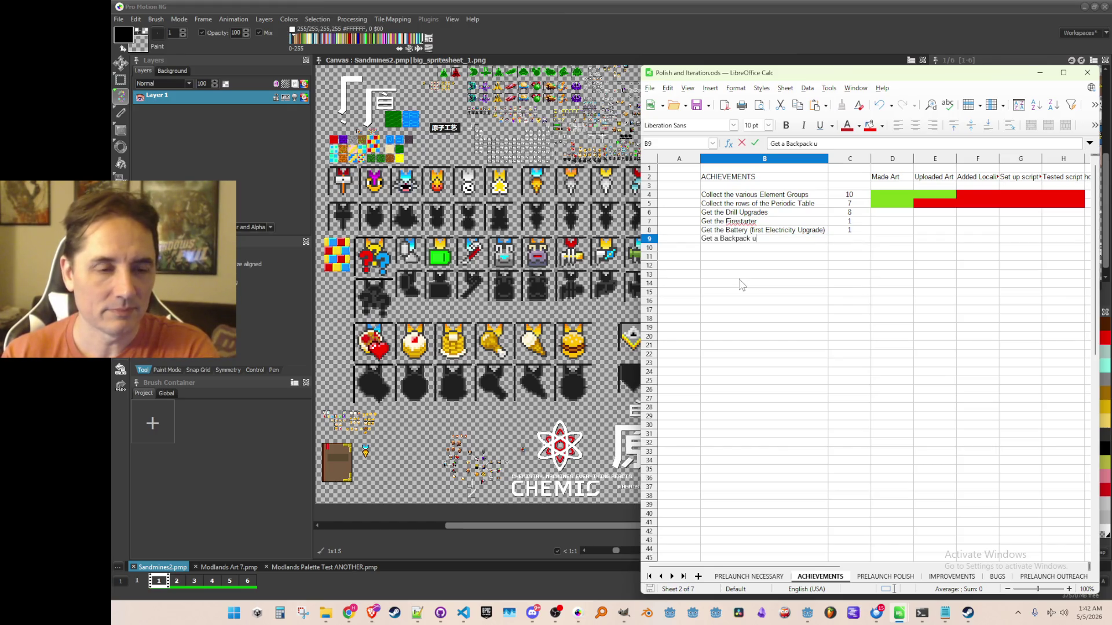
pyautogui.write('pgrade')
pyautogui.press('Return')
pyautogui.write('Get the Crowbar')
pyautogui.press('Return')
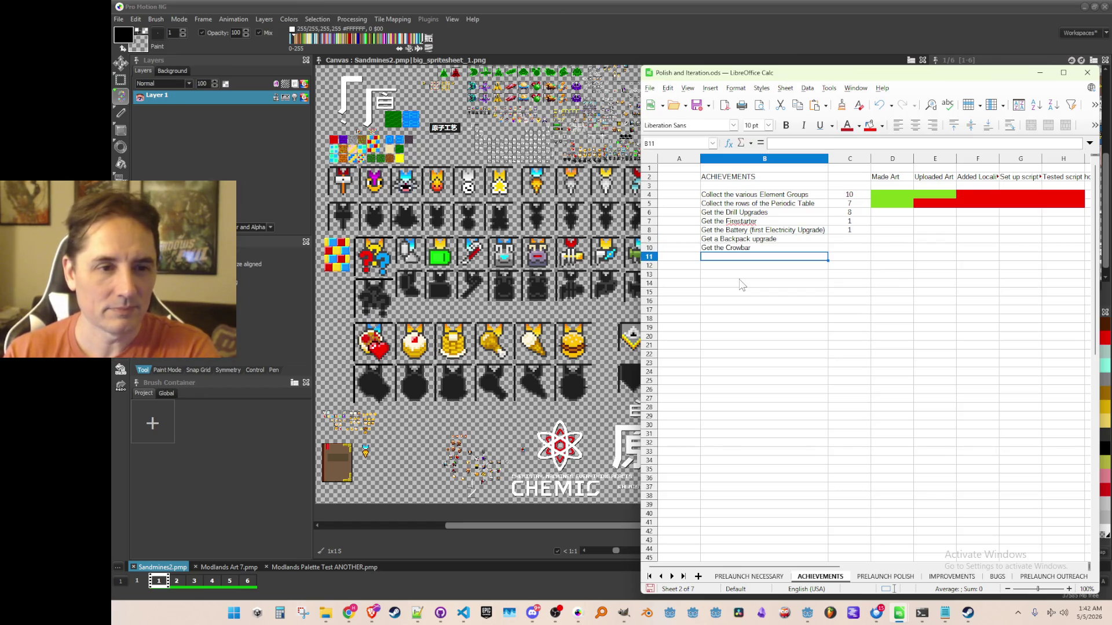
pyautogui.write('Get the Electrly')
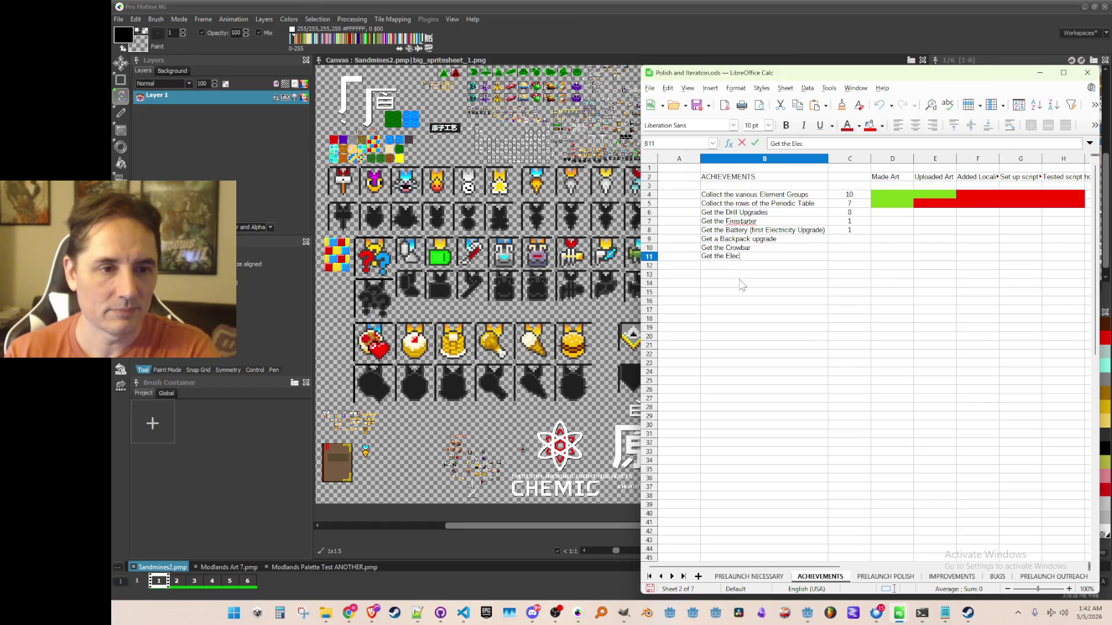
pyautogui.press('BackSpace')
pyautogui.press('BackSpace')
pyautogui.write('olyzer')
pyautogui.press('Return')
pyautogui.write('Get the Rocket ')
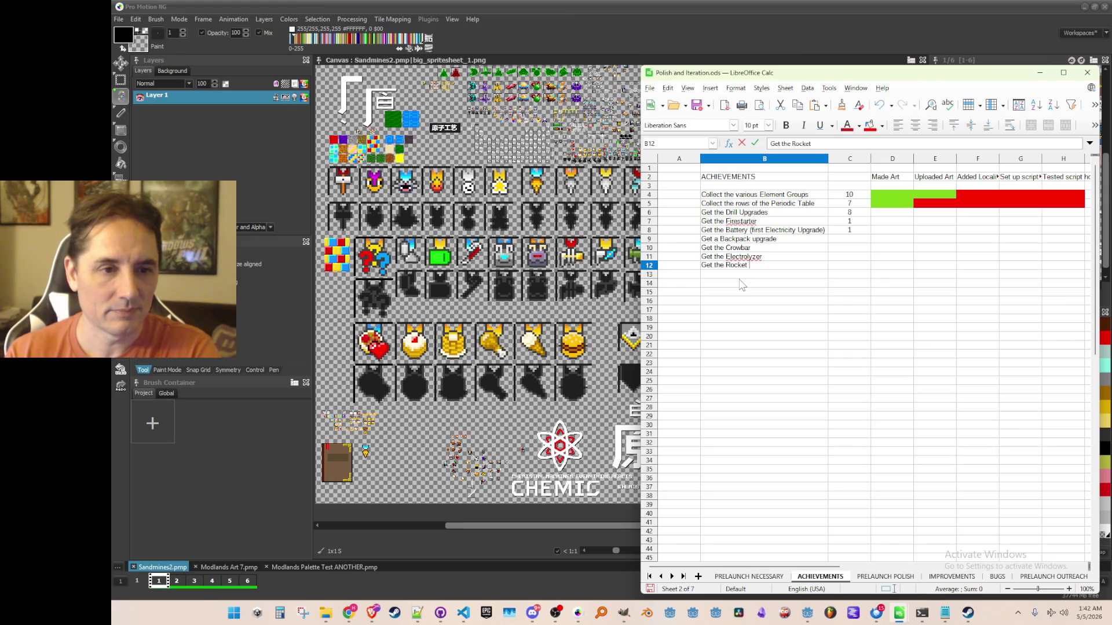
pyautogui.write('Launcher')
pyautogui.press('Return')
# Fill in a count of 1 for each of the four new achievements
pyautogui.press('Up')
pyautogui.press('Right')
pyautogui.write('1')
pyautogui.hotkey('shift', 'Return')
pyautogui.write('1')
pyautogui.hotkey('shift', 'Return')
pyautogui.write('1')
pyautogui.hotkey('shift', 'Return')
pyautogui.write('1')
pyautogui.press('Return')
pyautogui.press('Down')
pyautogui.press('Down')
pyautogui.press('Down')
pyautogui.press('Left')
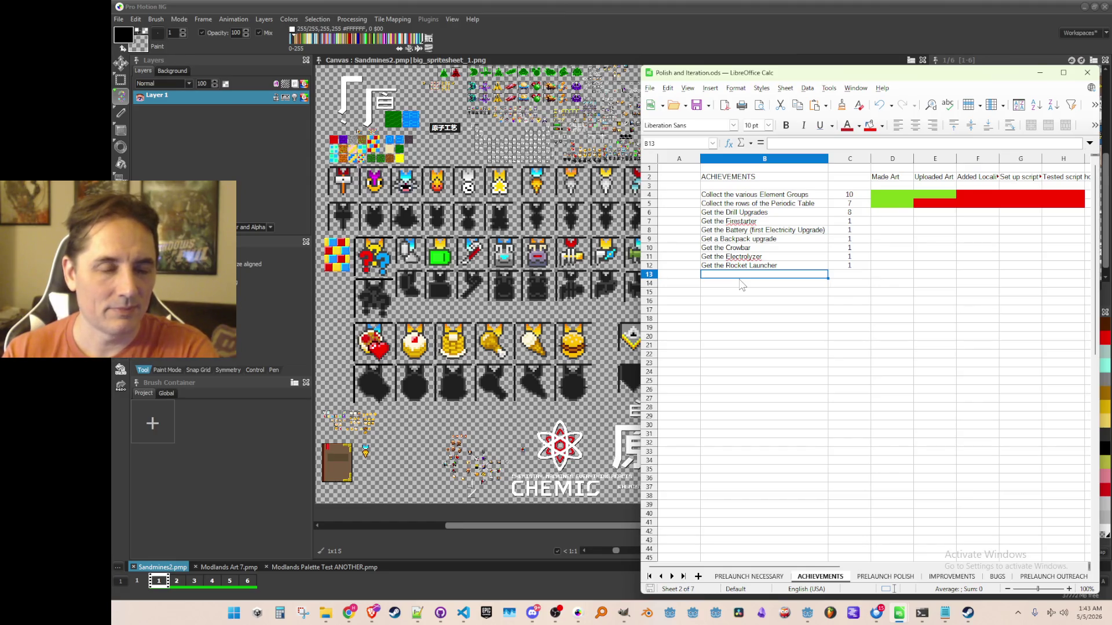
# Type 'Reach 5-Star friendship with Slug' in B13 and clear the duplicate from B14
pyautogui.write('Get')
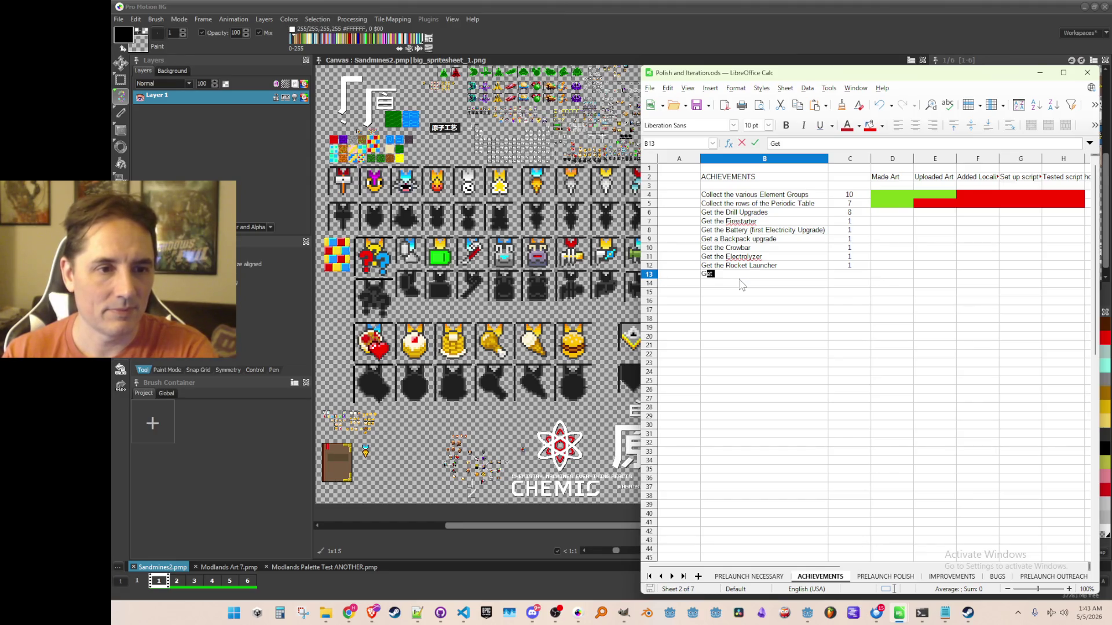
pyautogui.press('BackSpace')
pyautogui.press('BackSpace')
pyautogui.press('BackSpace')
pyautogui.write('Reach ')
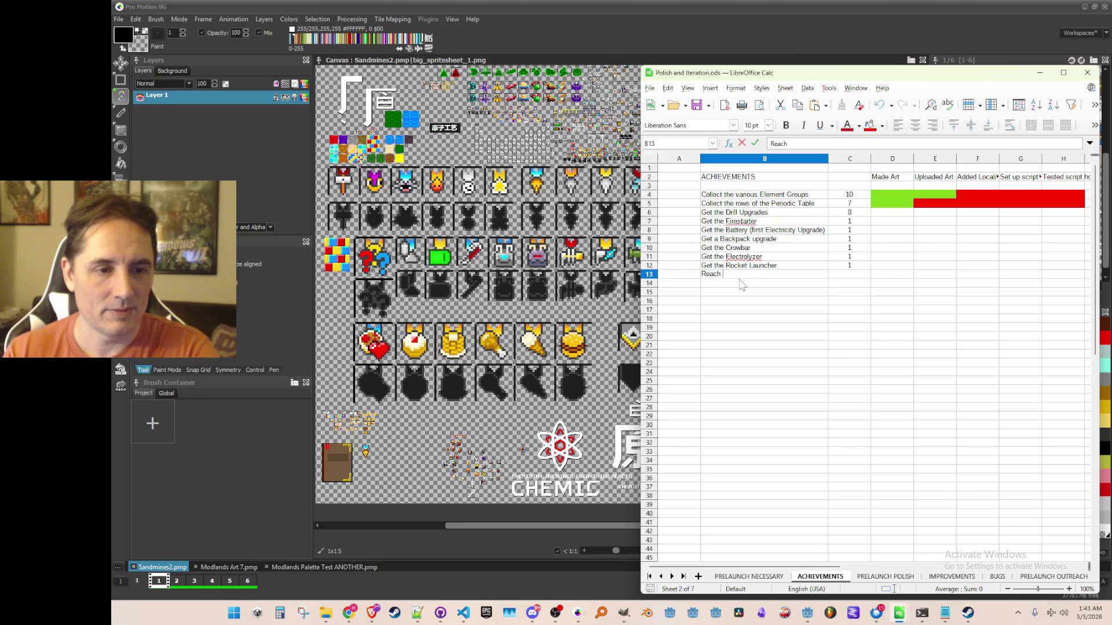
pyautogui.write('5-Star friendship with S')
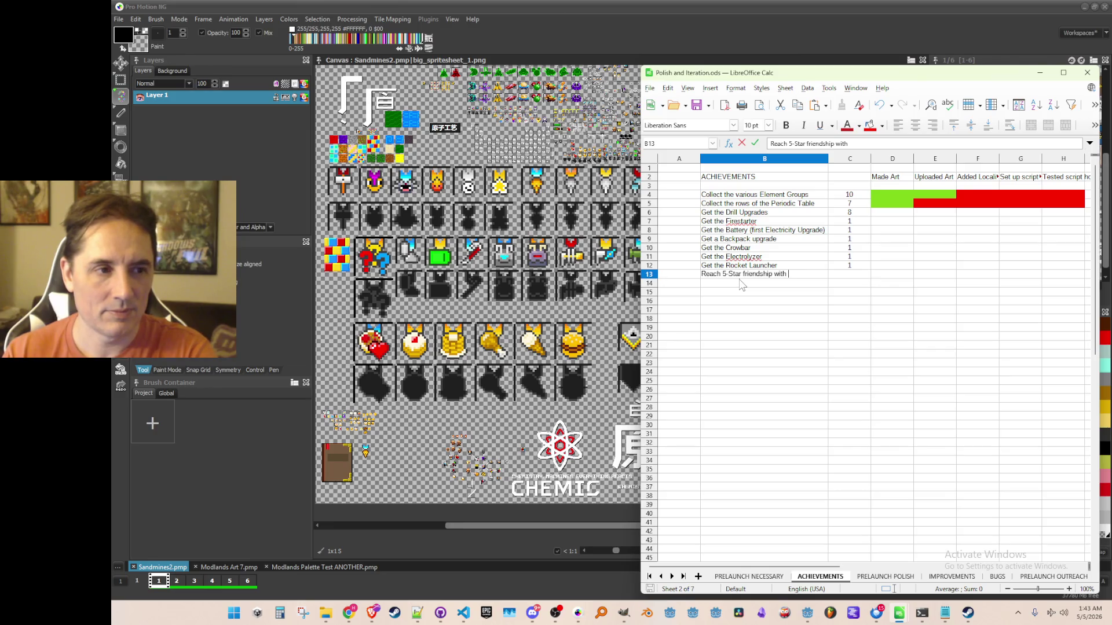
pyautogui.write('Slug')
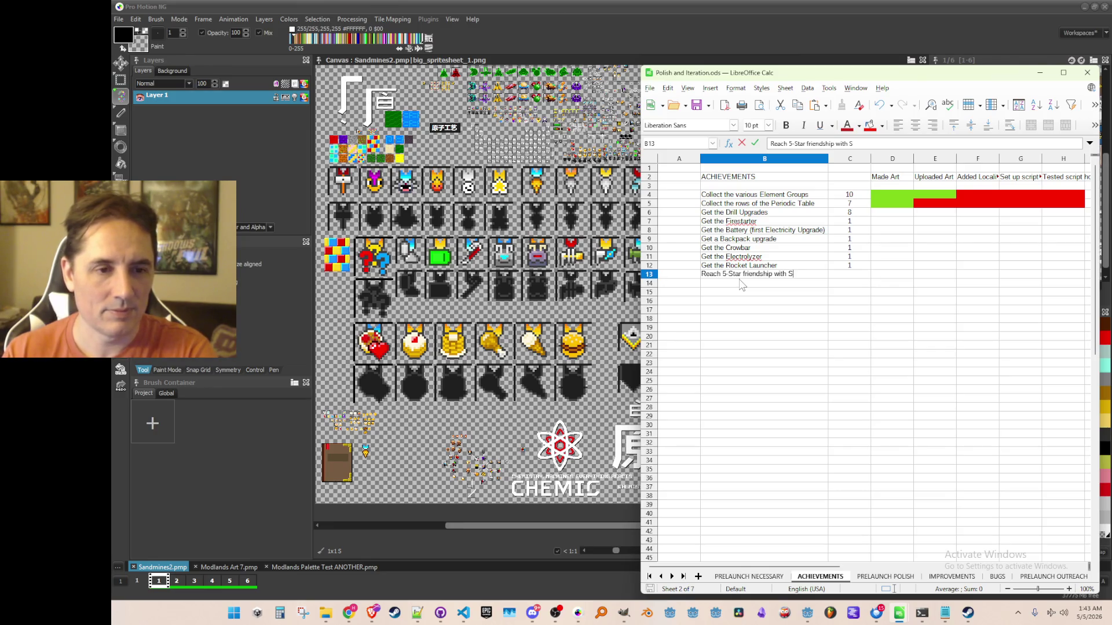
pyautogui.press('BackSpace')
pyautogui.press('BackSpace')
pyautogui.press('BackSpace')
pyautogui.write('Z')
pyautogui.press('BackSpace')
pyautogui.press('BackSpace')
pyautogui.write('Slug')
pyautogui.press('Return')
pyautogui.write('Reach')
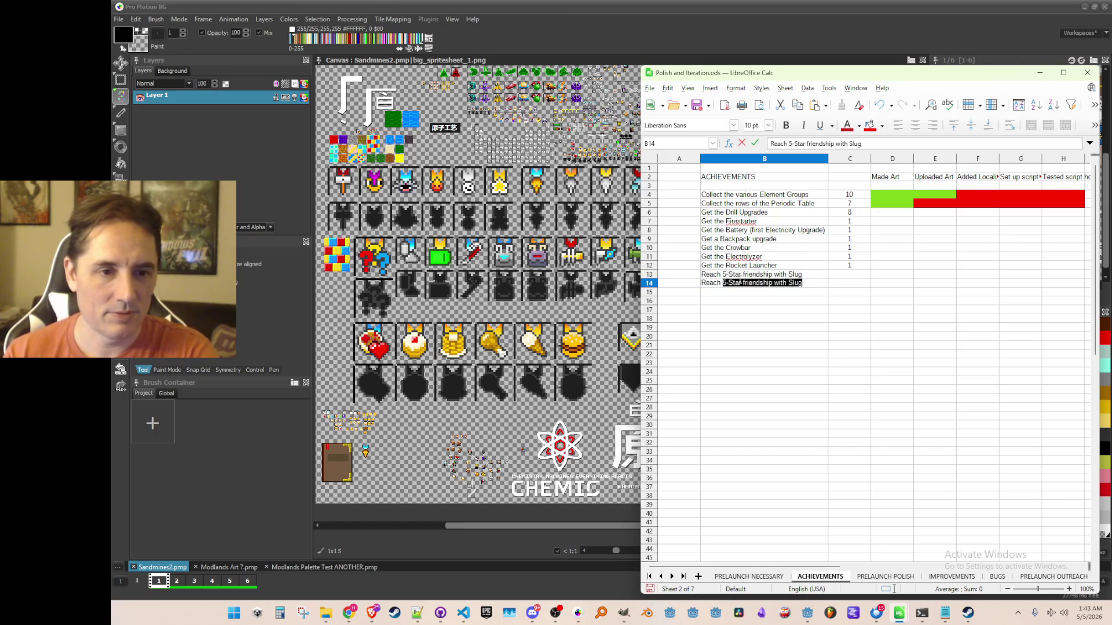
pyautogui.press('Tab')
pyautogui.press('BackSpace')
pyautogui.press('Escape')
pyautogui.press('Left')
pyautogui.press('Delete')
# Reword B13 to 'Reach 5-Star friendship with the NPCs' and give it a count of 8
pyautogui.doubleClick(796, 274)
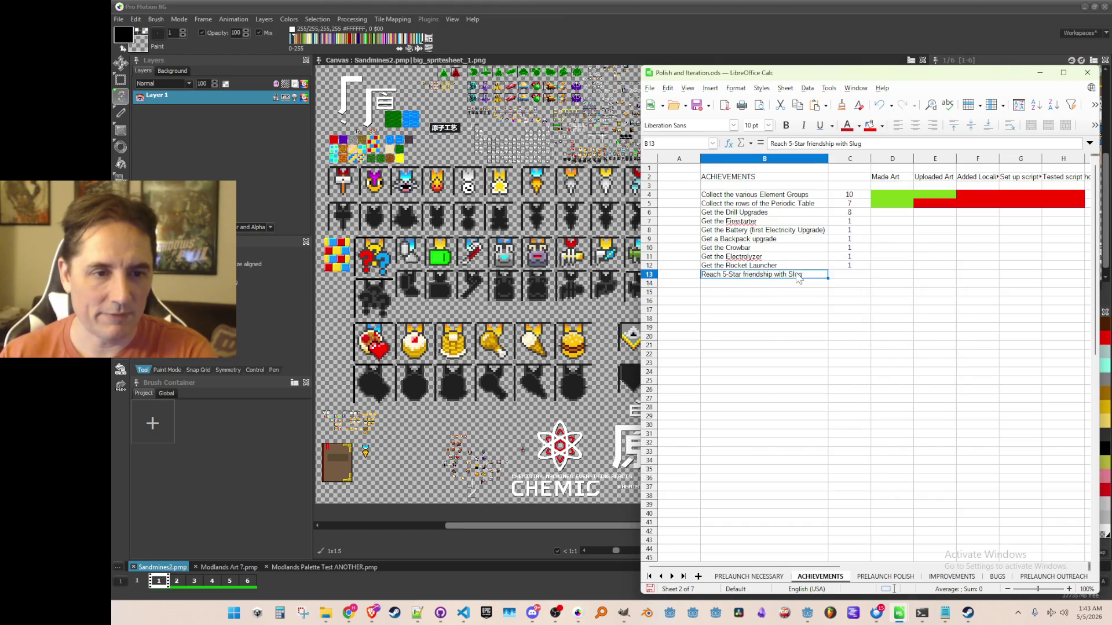
pyautogui.press('BackSpace')
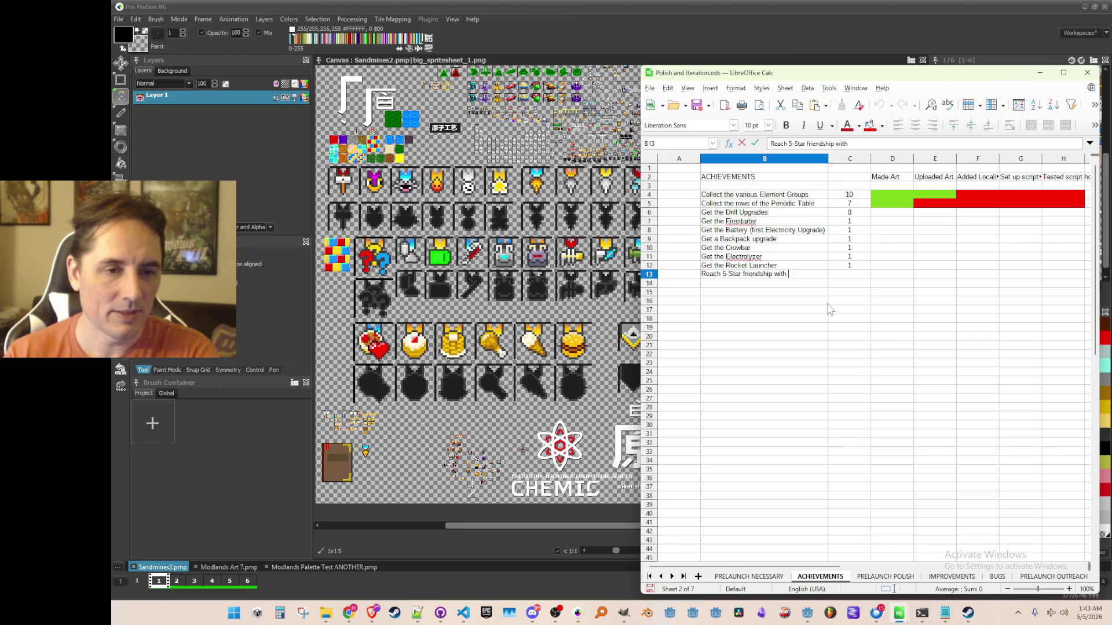
pyautogui.write('the NPCs')
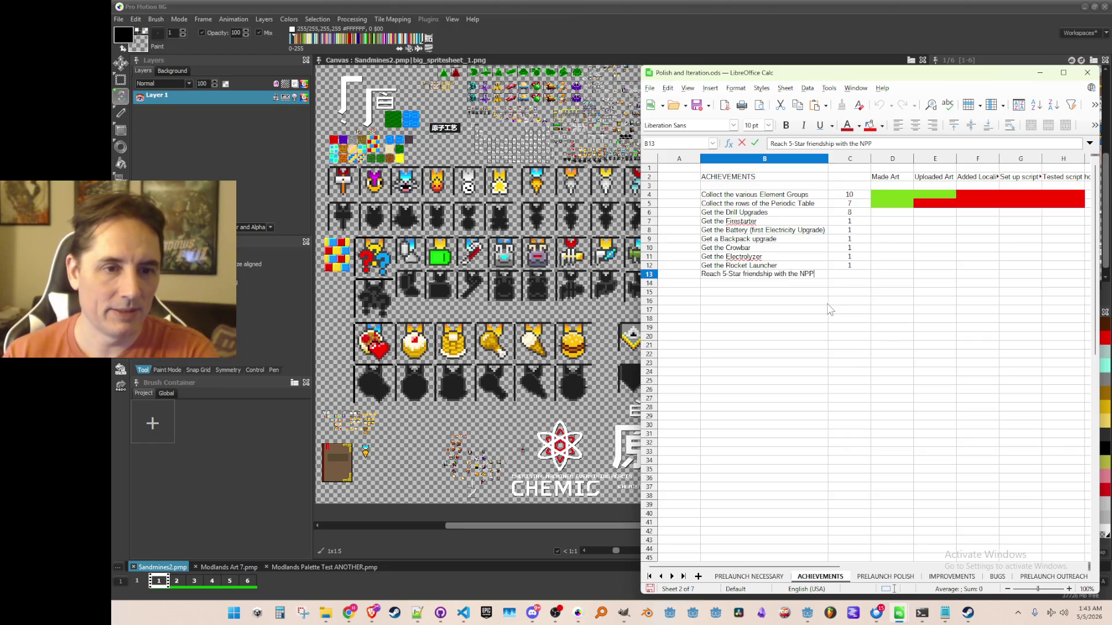
pyautogui.press('Return')
pyautogui.press('Up')
pyautogui.press('Tab')
pyautogui.write('8')
pyautogui.press('Return')
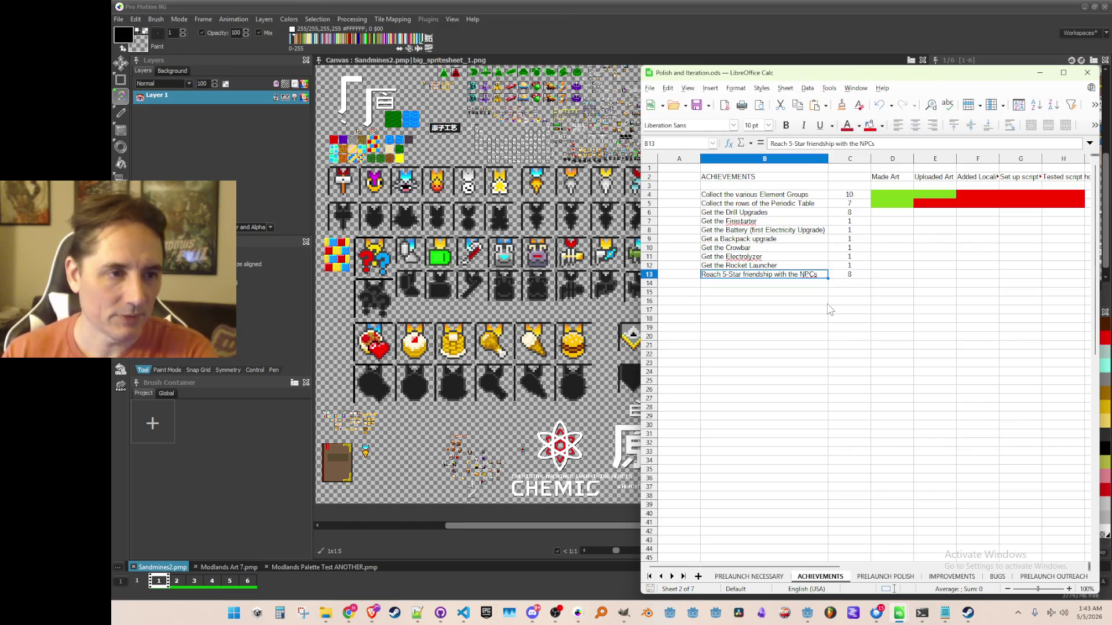
# Add 'Reach 5-Star friendship with all NPCs' with a count of 1
pyautogui.write('Reach ')
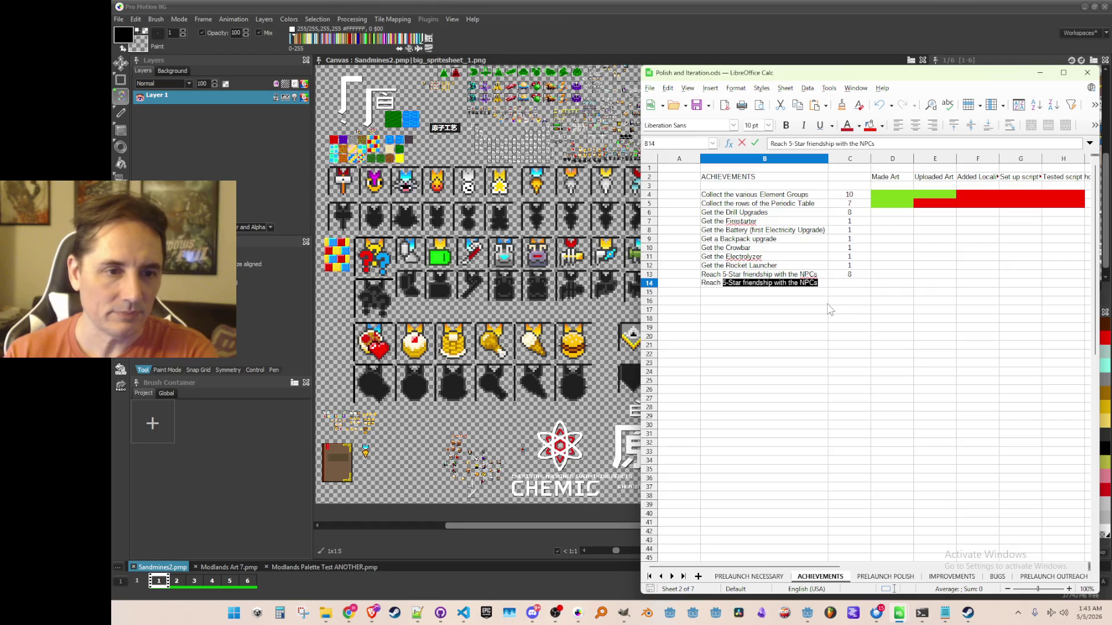
pyautogui.write('5-Star ')
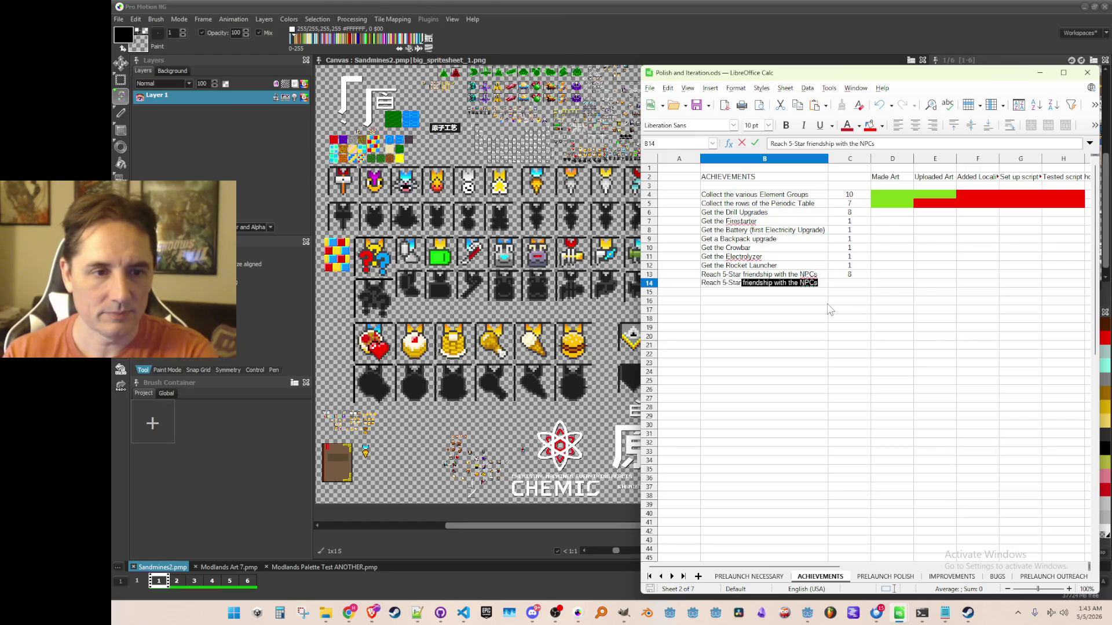
pyautogui.write('friendship with all NPCs')
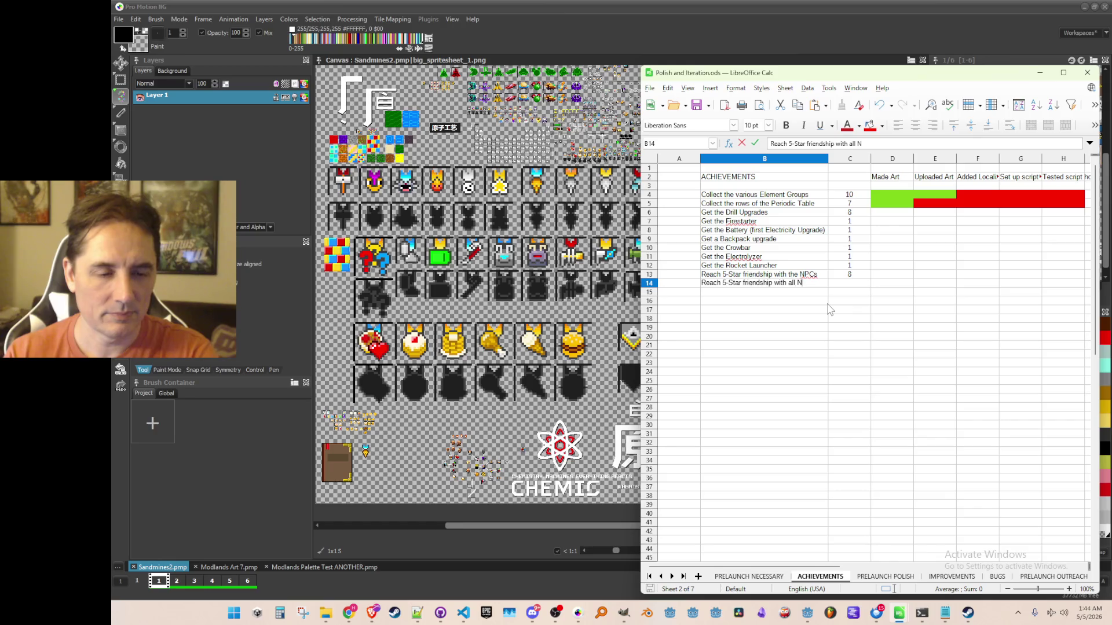
pyautogui.press('Return')
pyautogui.press('Up')
pyautogui.press('Right')
pyautogui.write('10')
pyautogui.press('Return')
pyautogui.press('Up')
pyautogui.write('1')
pyautogui.press('Return')
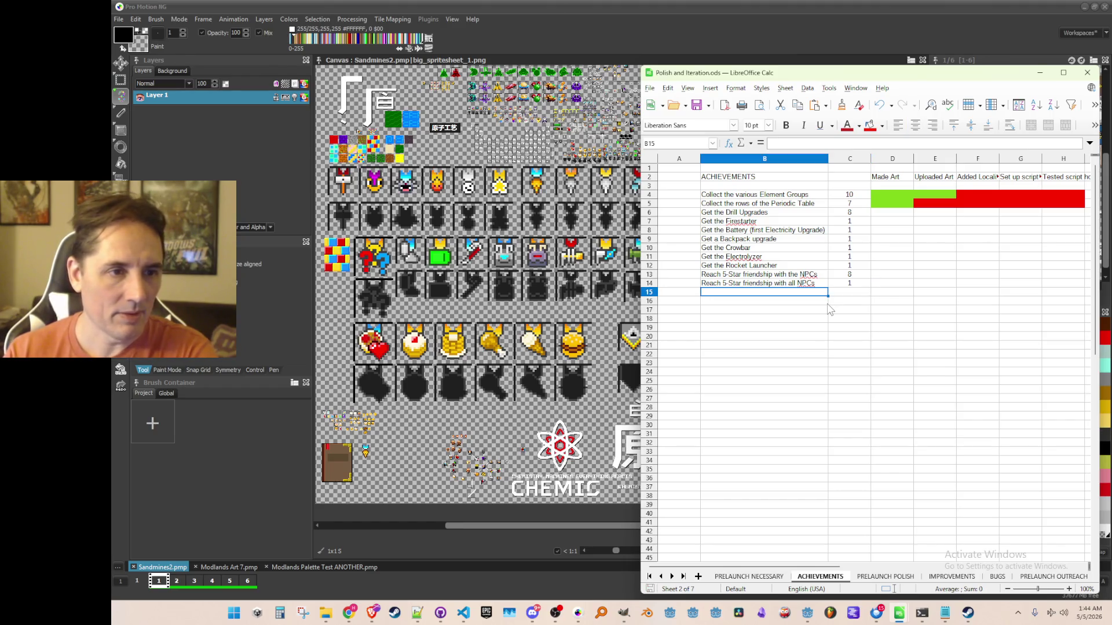
# Cut the two friendship rows and paste them one row lower
pyautogui.press('Up')
pyautogui.hotkey('shift', 'Up')
pyautogui.hotkey('shift', 'Right')
pyautogui.hotkey('ctrl', 'x')
pyautogui.press('Down')
pyautogui.hotkey('ctrl', 'v')
pyautogui.press('Up')
pyautogui.press('Up')
pyautogui.press('Down')
# Enter 'Get the Hammer' in the freed row 13 with a count of 1
pyautogui.write('Get the Hammer')
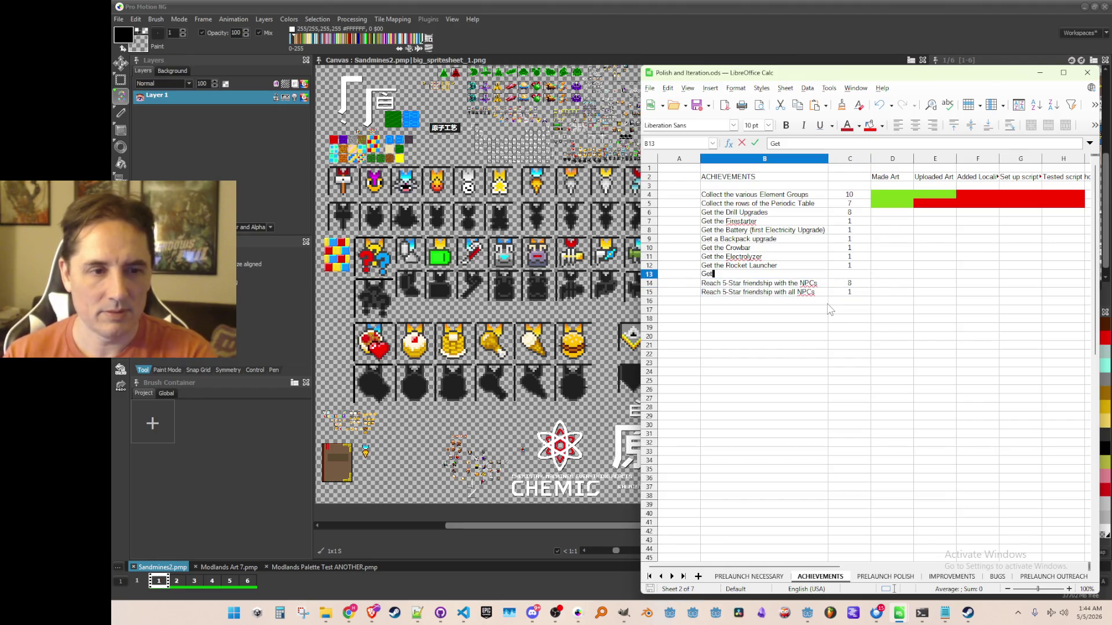
pyautogui.press('Return')
pyautogui.press('Up')
pyautogui.press('Right')
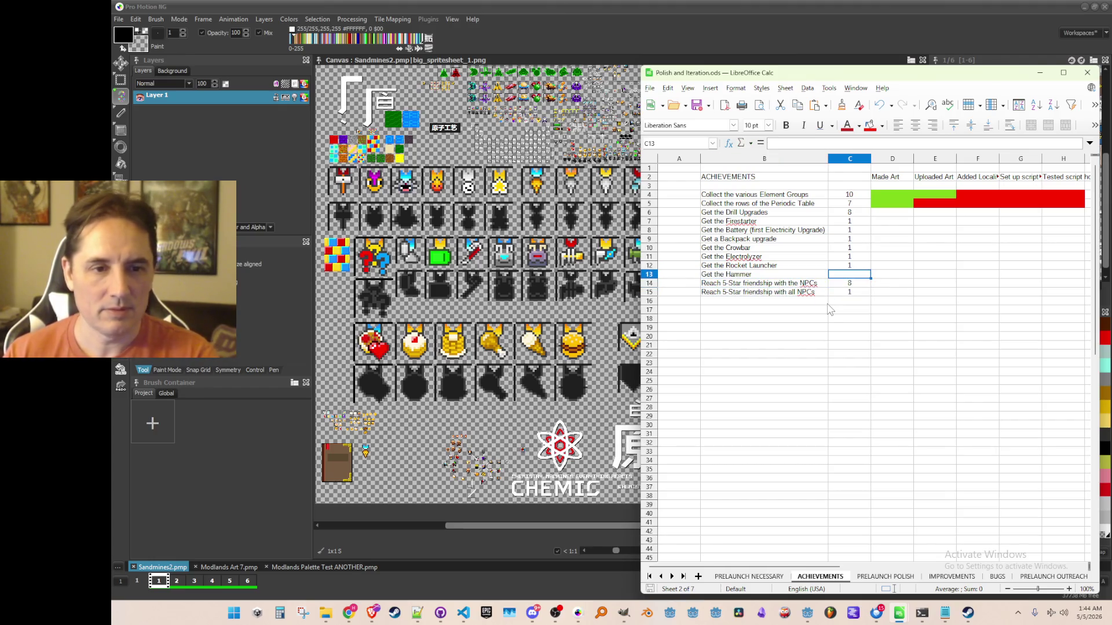
pyautogui.write('1')
pyautogui.press('Return')
pyautogui.click(827, 303)
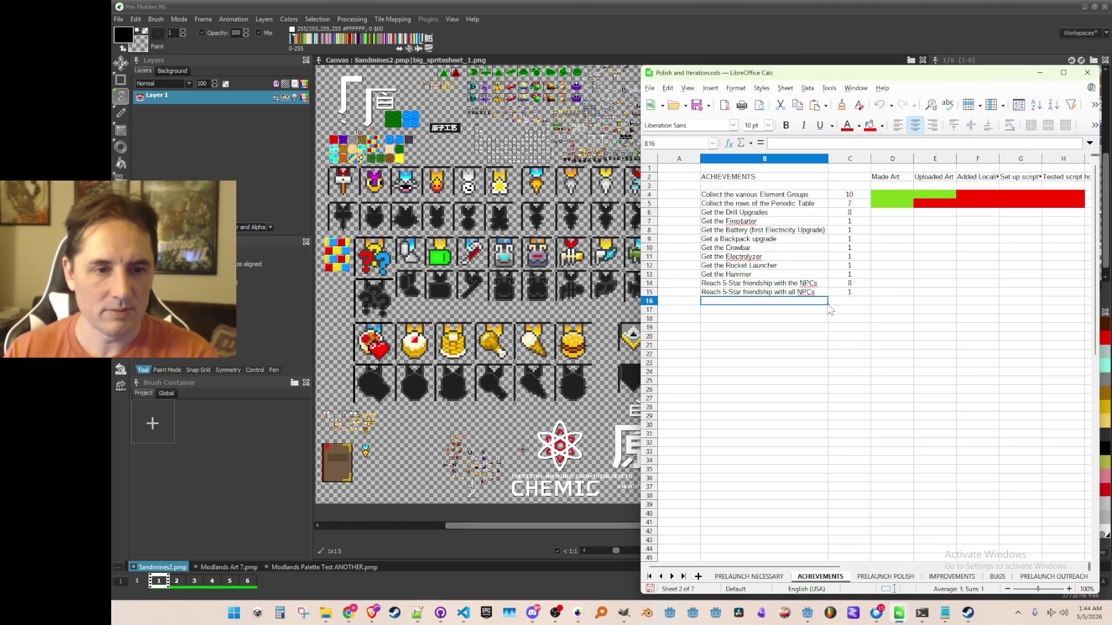
pyautogui.click(753, 13)
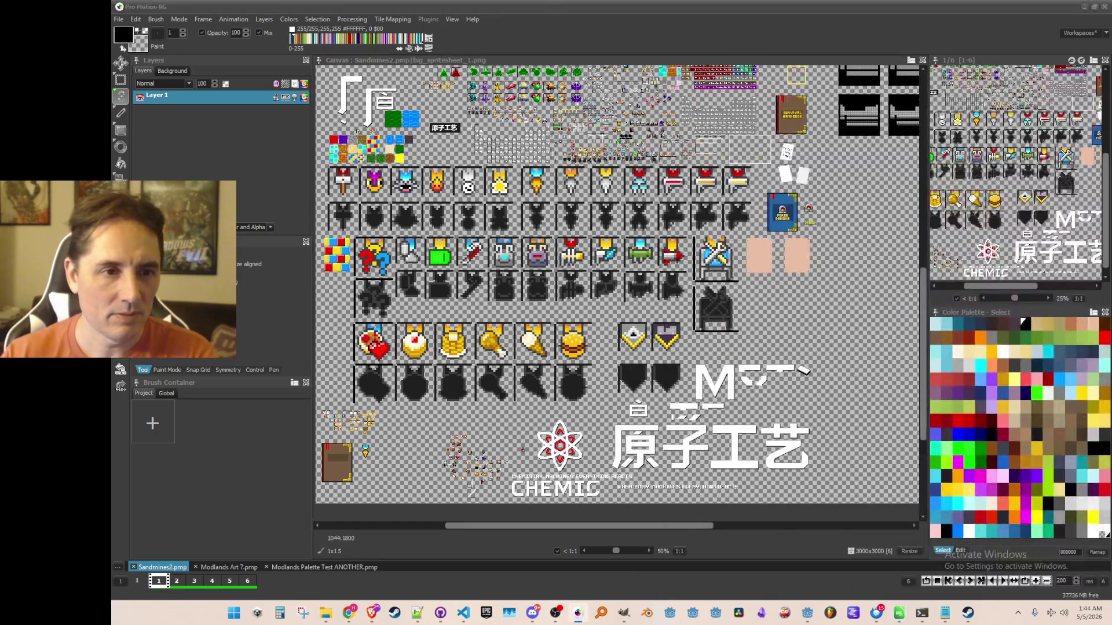
pyautogui.hotkey('alt', 'Tab')
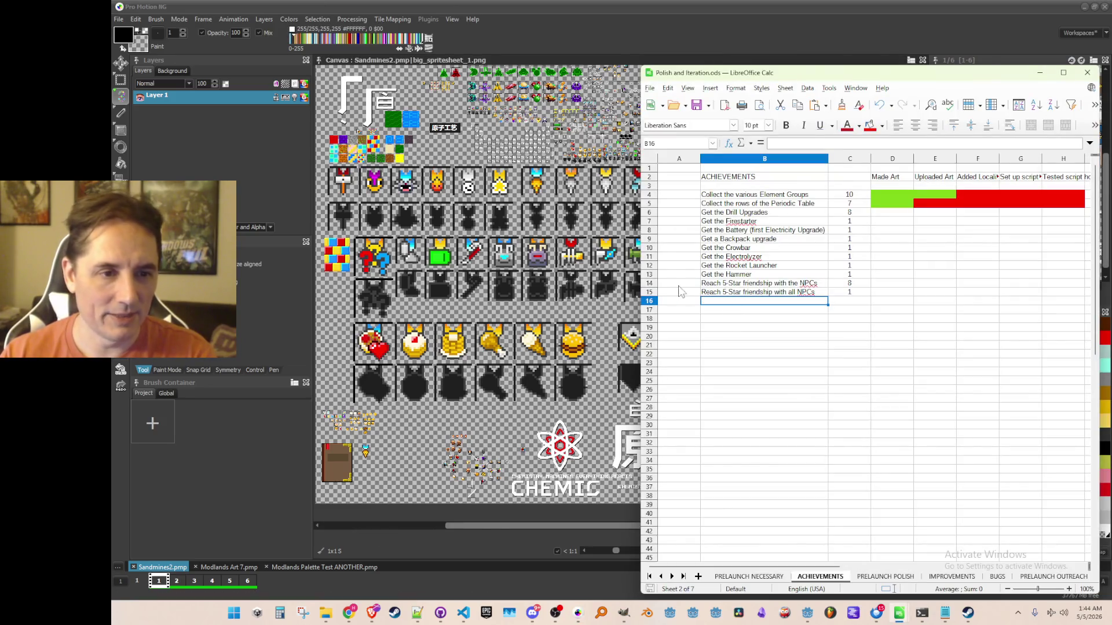
# Insert a row at row 12 and add 'Get the Laser' with a count of 1
pyautogui.rightClick(649, 269)
pyautogui.click(686, 307)
pyautogui.click(758, 265)
pyautogui.write('Get the Laser')
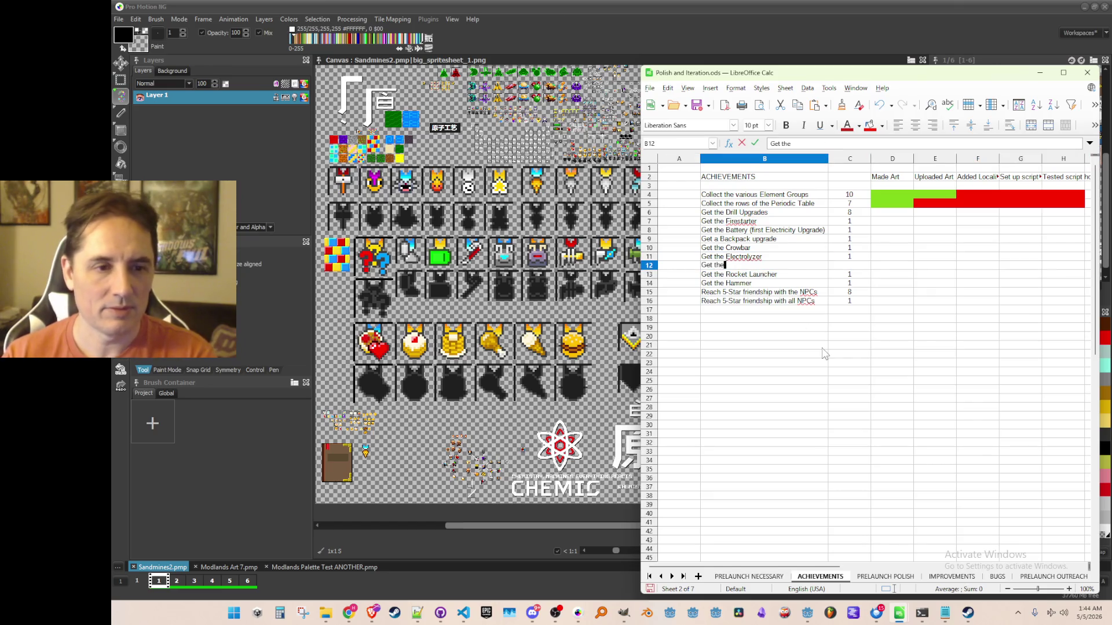
pyautogui.press('Tab')
pyautogui.write('1')
pyautogui.press('Return')
pyautogui.press('Up')
pyautogui.press('Down')
pyautogui.press('Down')
pyautogui.press('Left')
pyautogui.press('Left')
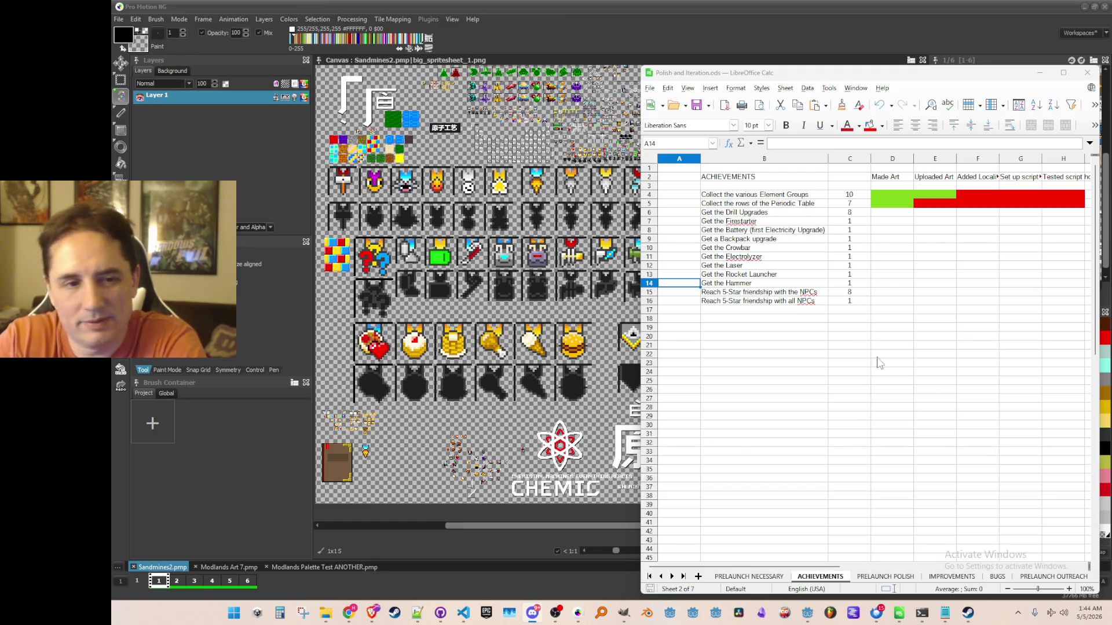
pyautogui.rightClick(650, 294)
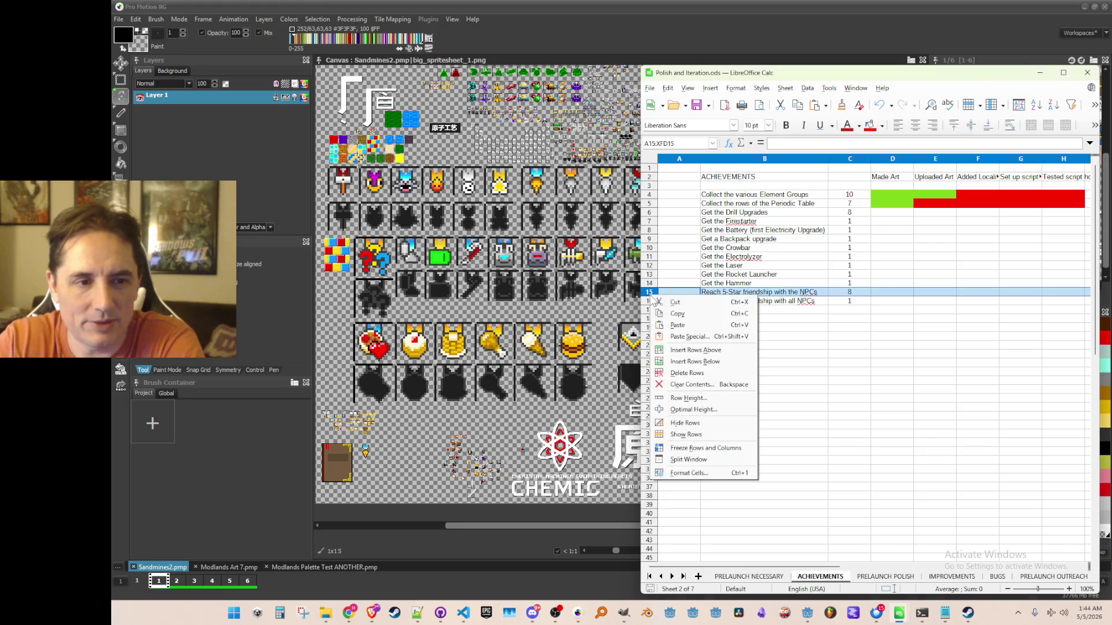
# Insert a row above the friendship rows and add 'Unlock Cooking' with a count of 1
pyautogui.click(688, 354)
pyautogui.click(749, 291)
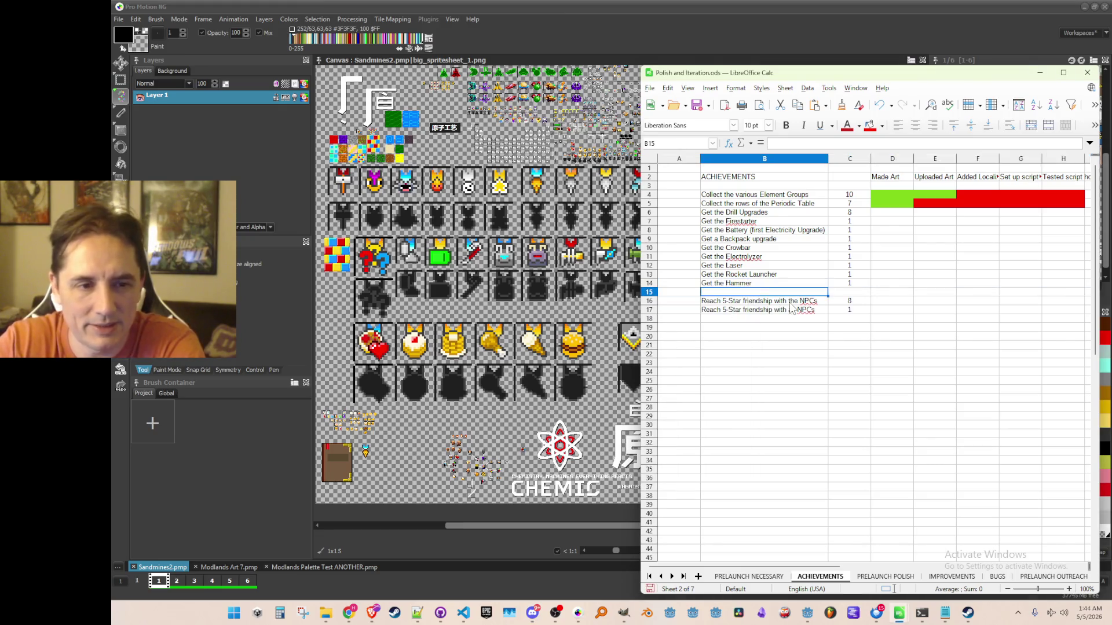
pyautogui.write('Unlock Cooking')
pyautogui.press('Return')
pyautogui.click(850, 292)
pyautogui.write('1')
pyautogui.press('Up')
# Insert two more rows and enter 'Unlock Pixel Crafting' and 'Unlock Material Guide'
pyautogui.click(650, 300)
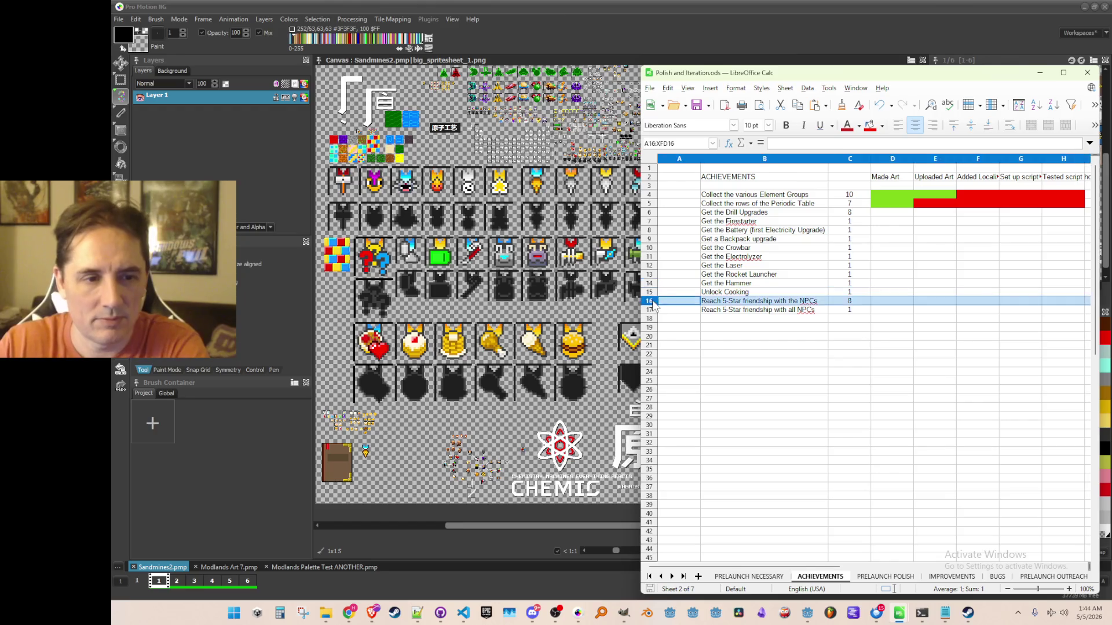
pyautogui.rightClick(651, 299)
pyautogui.click(727, 360)
pyautogui.rightClick(651, 301)
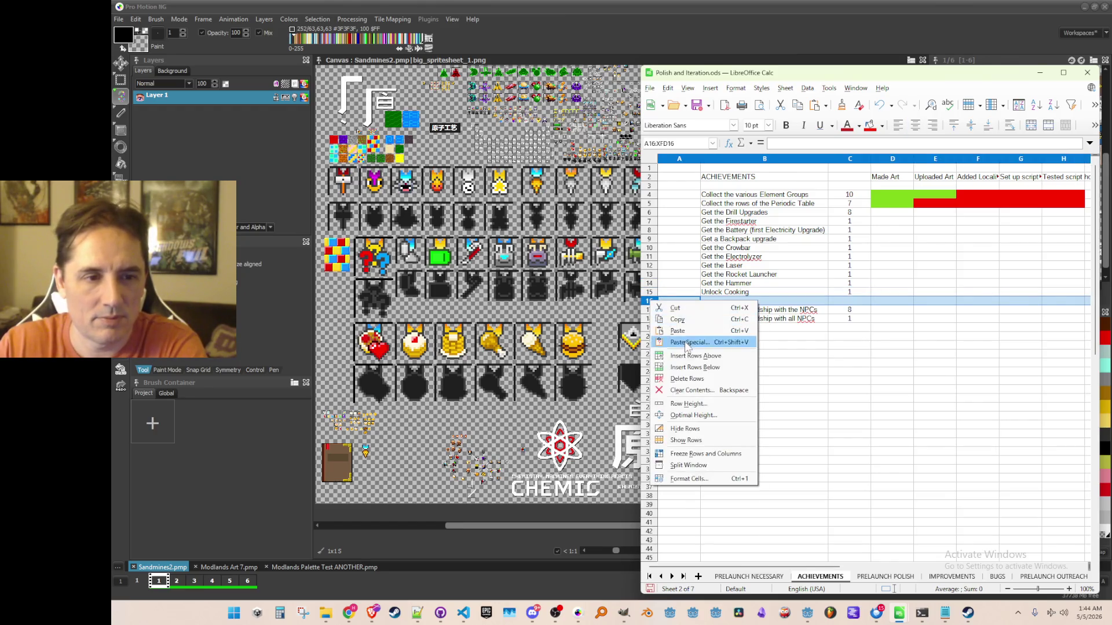
pyautogui.click(692, 359)
pyautogui.click(751, 301)
pyautogui.write('Unlock Pixel Crafting')
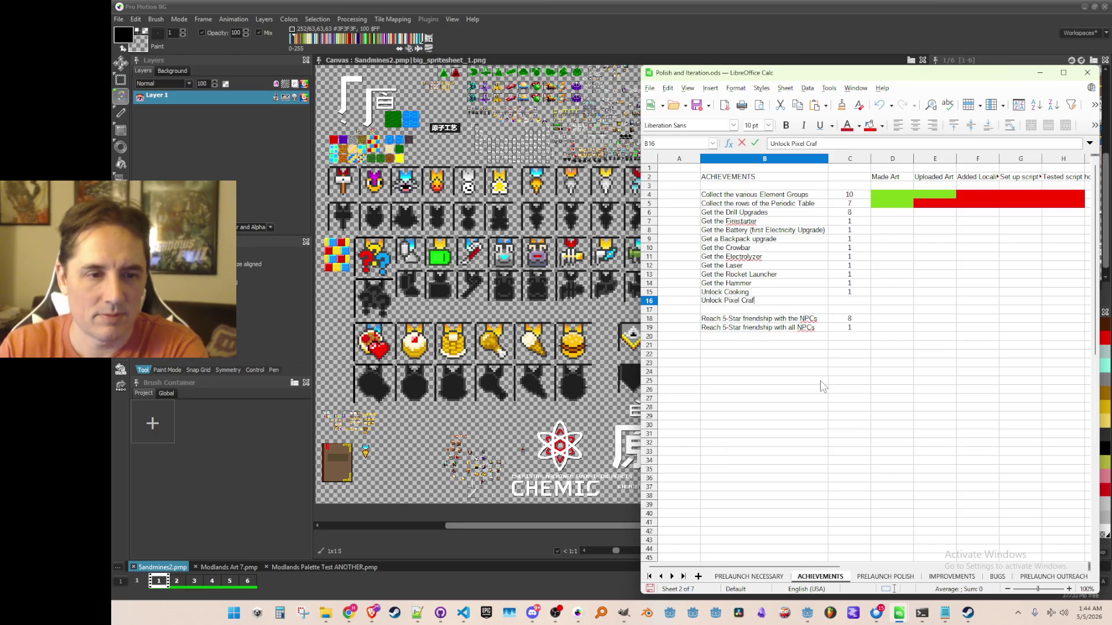
pyautogui.press('Return')
pyautogui.write('Unlock')
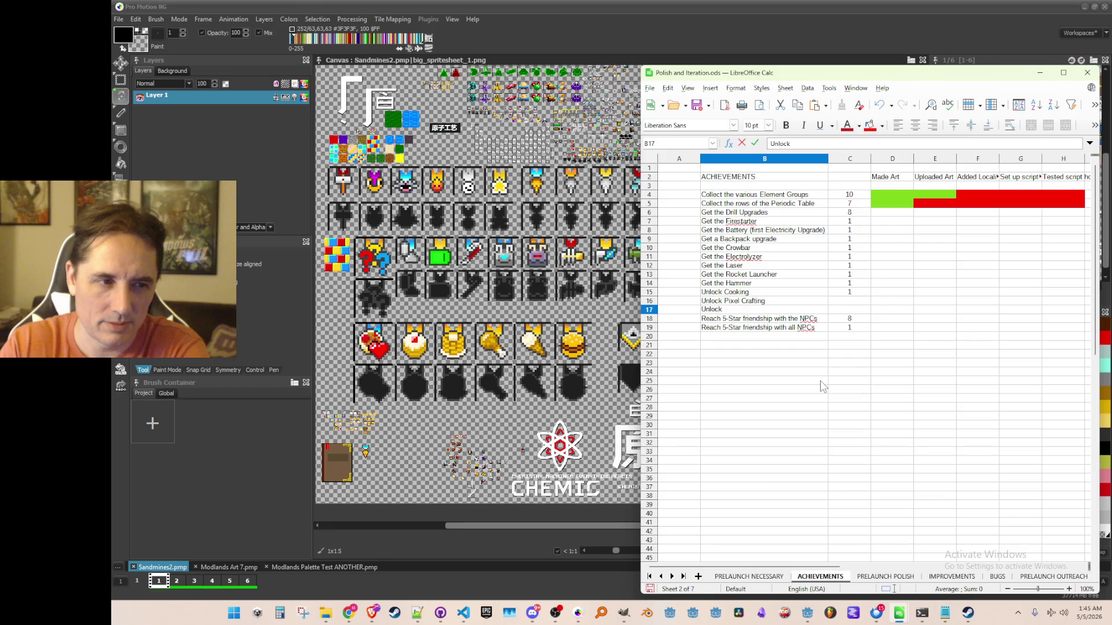
pyautogui.write('Material Guide')
pyautogui.press('Up')
pyautogui.press('Up')
# Copy the count of 1 to Pixel Crafting and Material Guide, then switch to Pro Motion NG
pyautogui.press('Right')
pyautogui.hotkey('ctrl', 'c')
pyautogui.press('Down')
pyautogui.hotkey('ctrl', 'v')
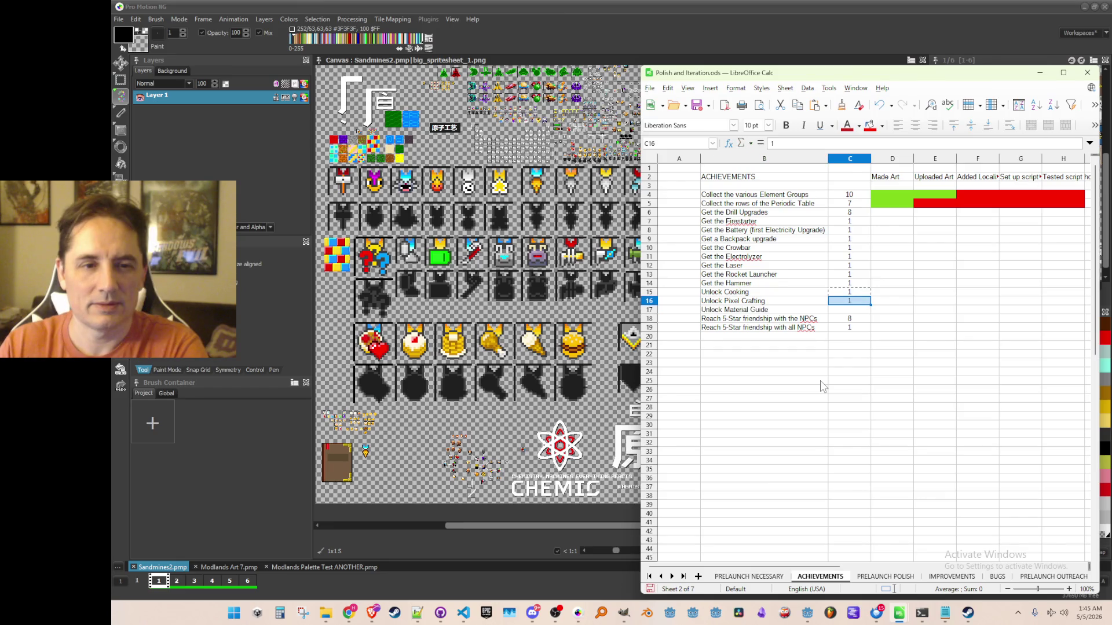
pyautogui.press('Down')
pyautogui.press('Return')
pyautogui.press('Left')
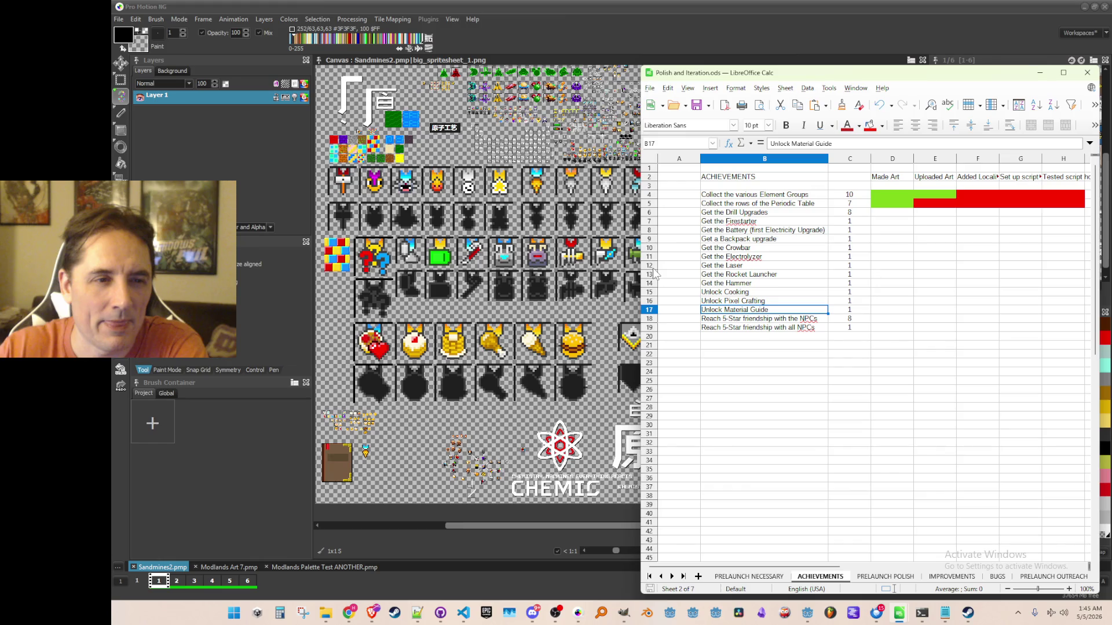
pyautogui.hotkey('alt', 'Tab')
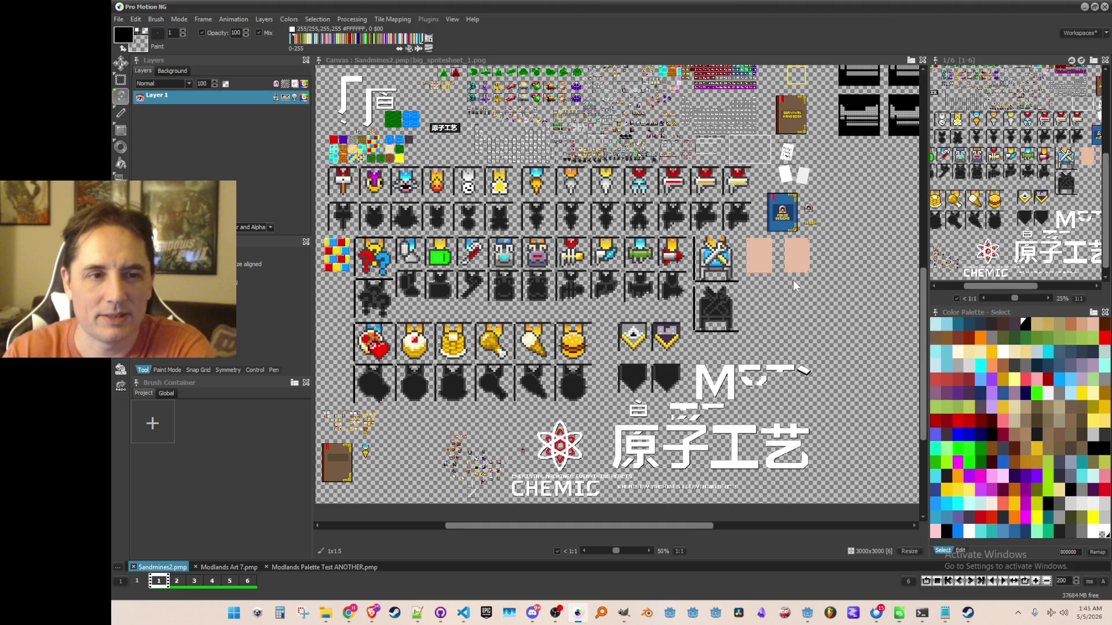
pyautogui.click(793, 280)
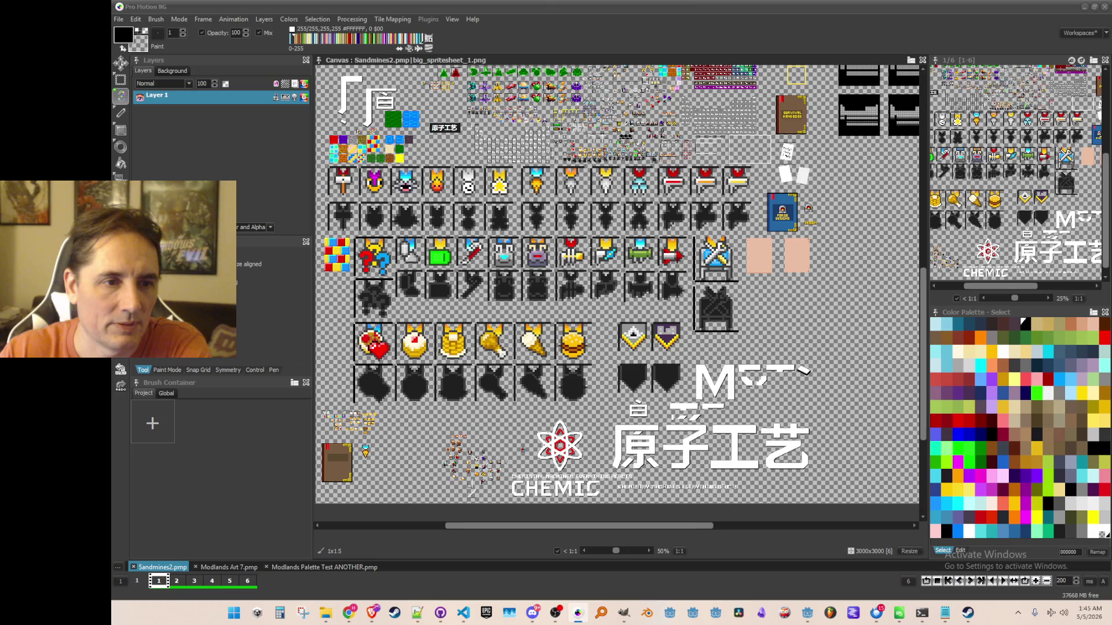
pyautogui.moveTo(625, 320); pyautogui.dragTo(664, 315)
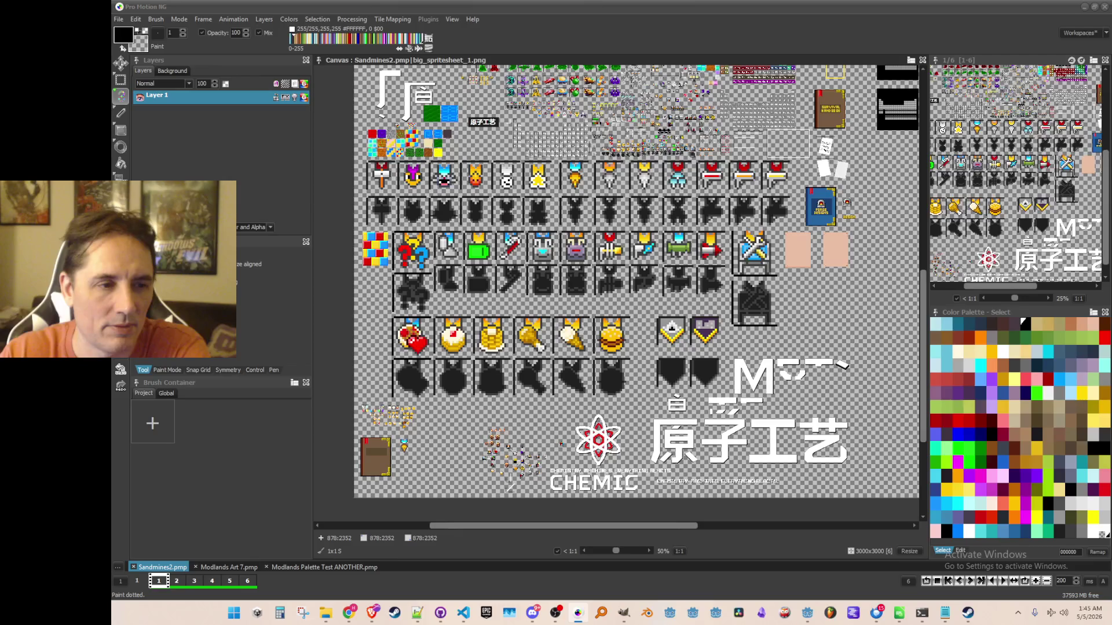
pyautogui.moveTo(608, 311); pyautogui.dragTo(645, 302)
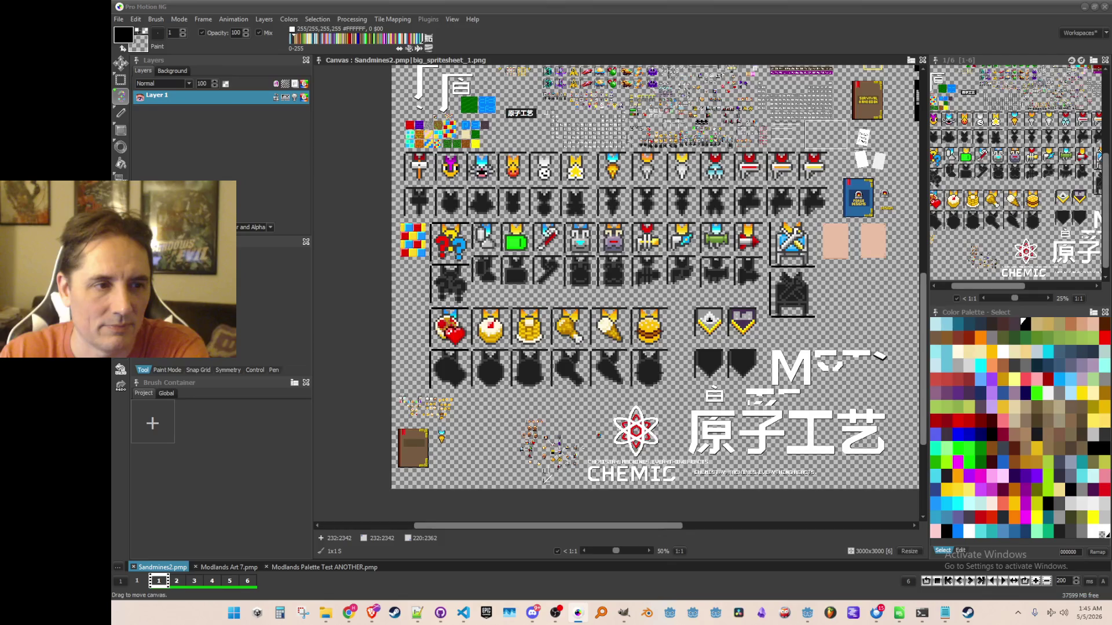
pyautogui.moveTo(547, 476); pyautogui.dragTo(539, 479)
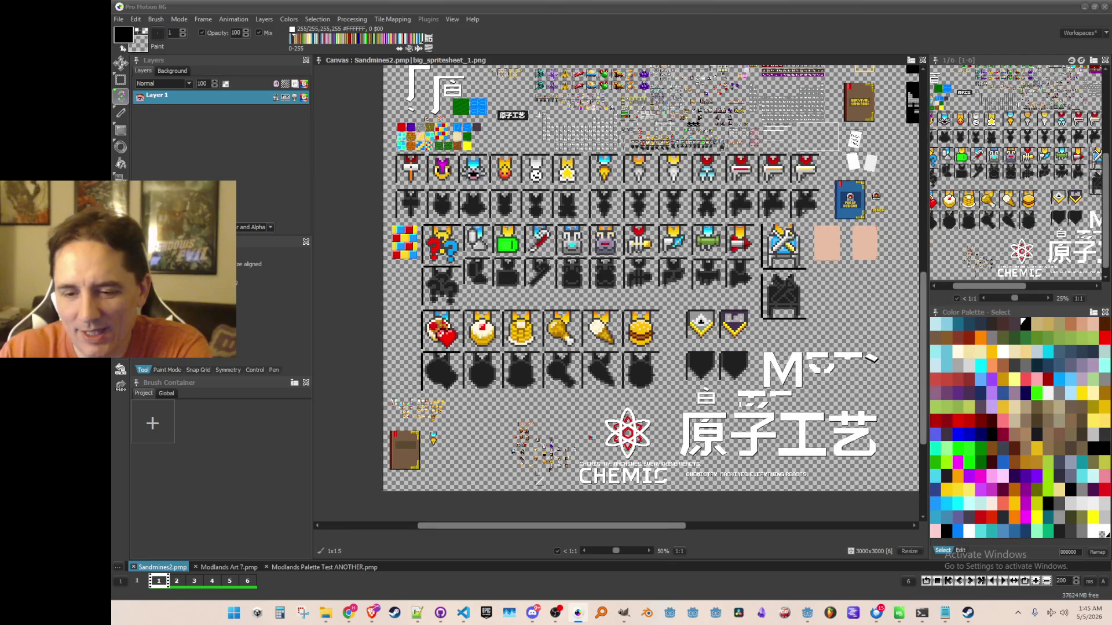
pyautogui.moveTo(899, 613)
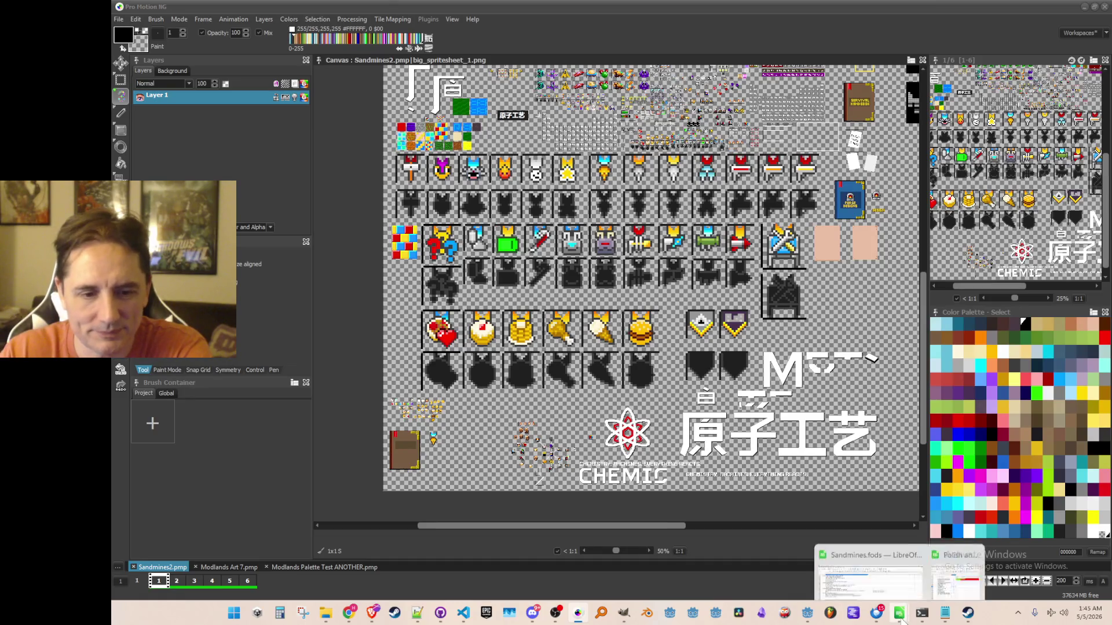
pyautogui.click(955, 550)
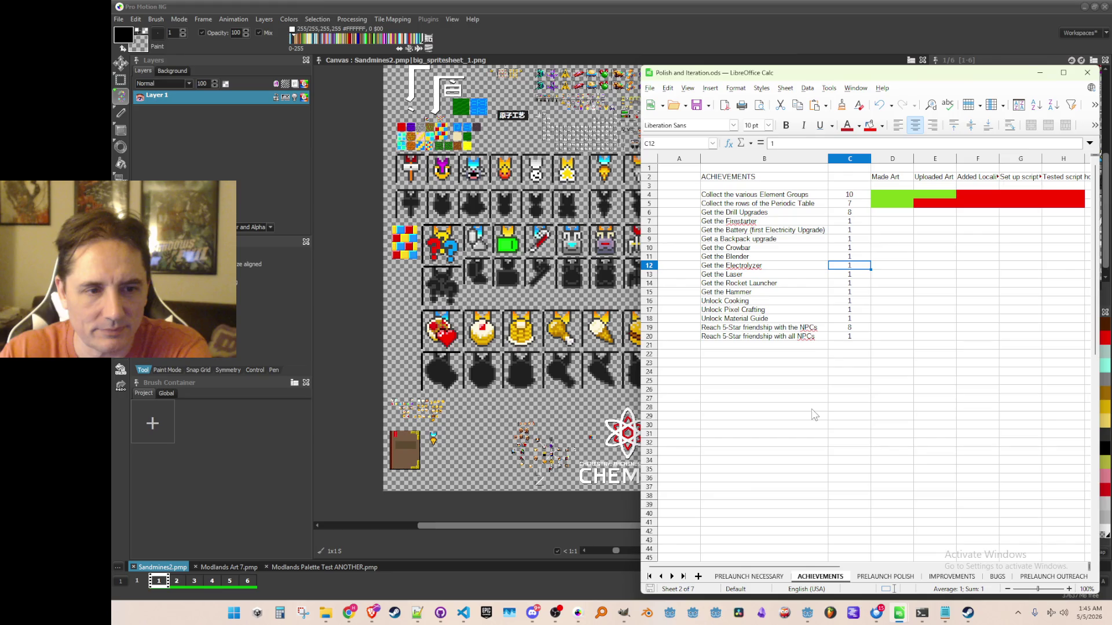
# Enter 'Unlock a Help Node', insert a row, and add 'Unlock all Help Nodes' below it
pyautogui.write('U')
pyautogui.write('nlock a H')
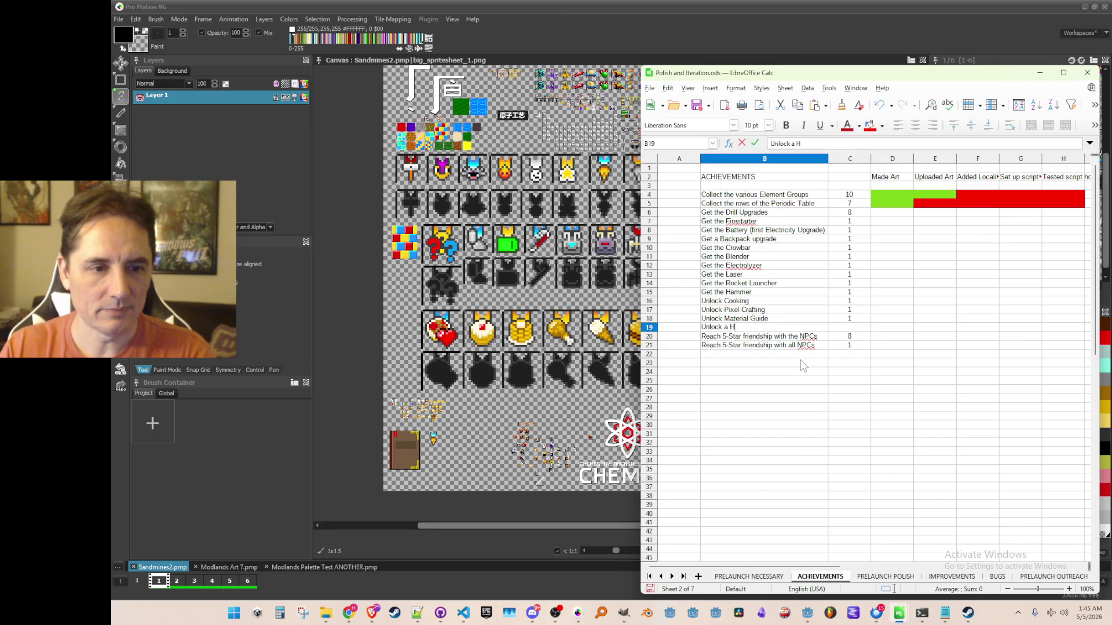
pyautogui.write('elp Node')
pyautogui.press('Return')
pyautogui.rightClick(649, 336)
pyautogui.click(712, 395)
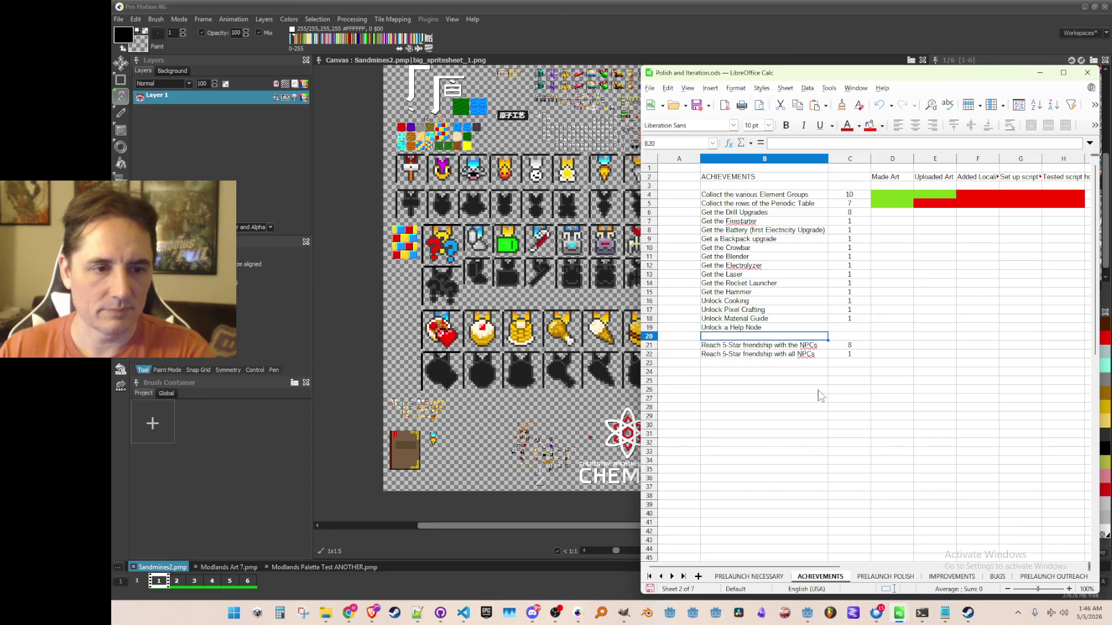
pyautogui.write('Unlock all H')
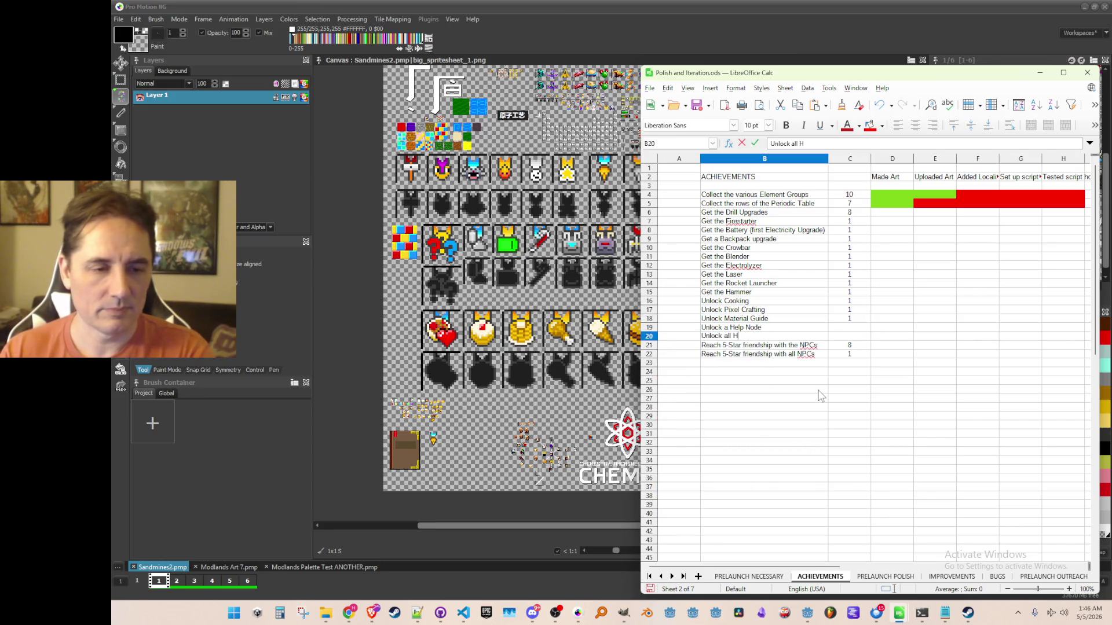
pyautogui.write('elp Hodes')
pyautogui.press('Return')
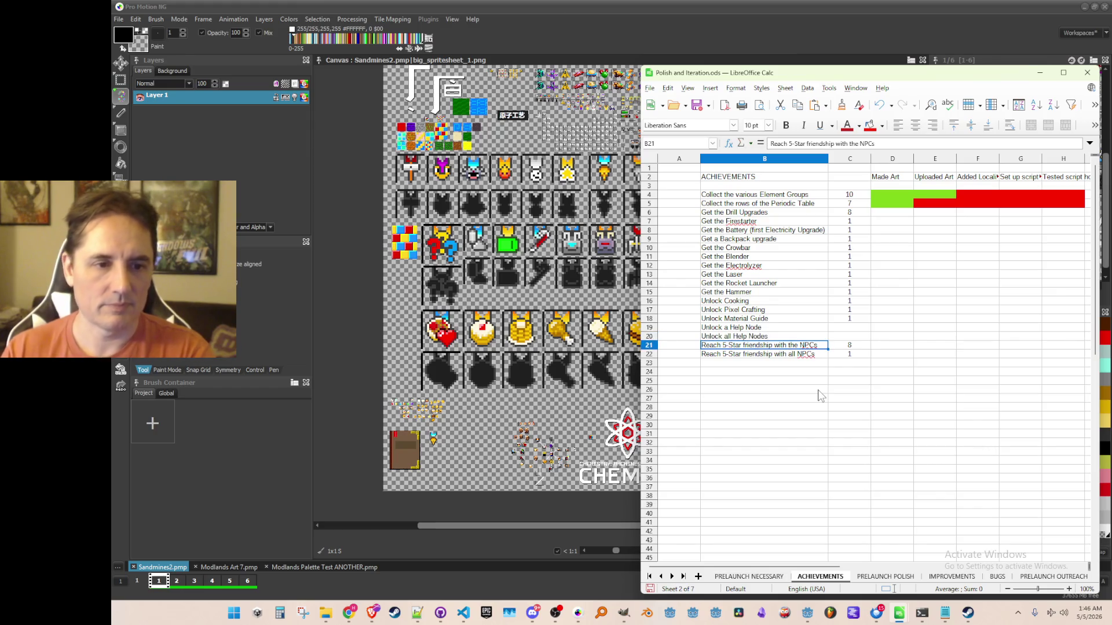
# Copy the count of 1 from C18 into C19 and C20
pyautogui.press('Up')
pyautogui.press('Right')
pyautogui.press('Up')
pyautogui.press('Up')
pyautogui.hotkey('ctrl', 'c')
pyautogui.press('Down')
pyautogui.hotkey('ctrl', 'v')
pyautogui.press('Down')
pyautogui.hotkey('ctrl', 'v')
pyautogui.press('Escape')
pyautogui.press('Down')
pyautogui.press('Down')
pyautogui.press('Down')
pyautogui.press('Down')
pyautogui.press('Down')
pyautogui.press('Down')
pyautogui.press('Up')
pyautogui.press('Up')
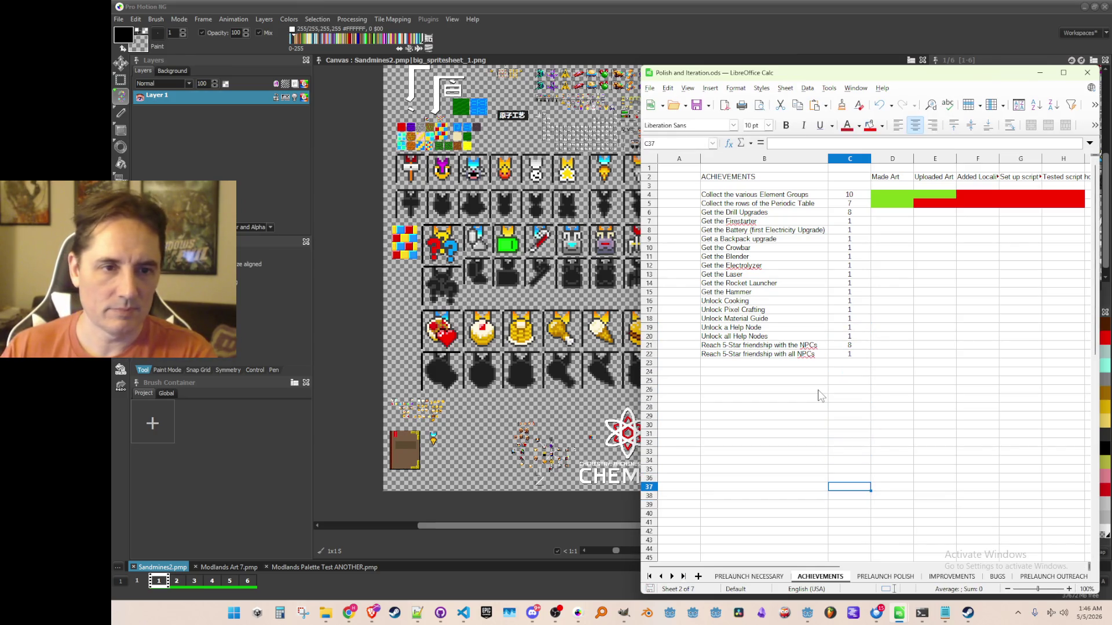
pyautogui.click(862, 364)
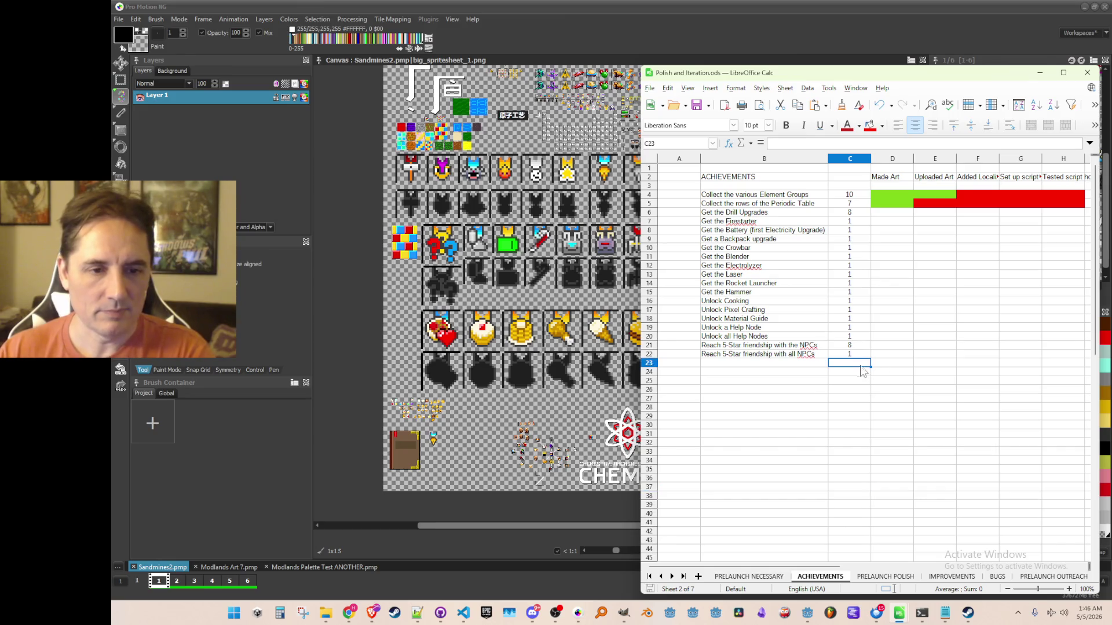
# Type SUM(C4:C22) as the total entry in C23
pyautogui.write('SU')
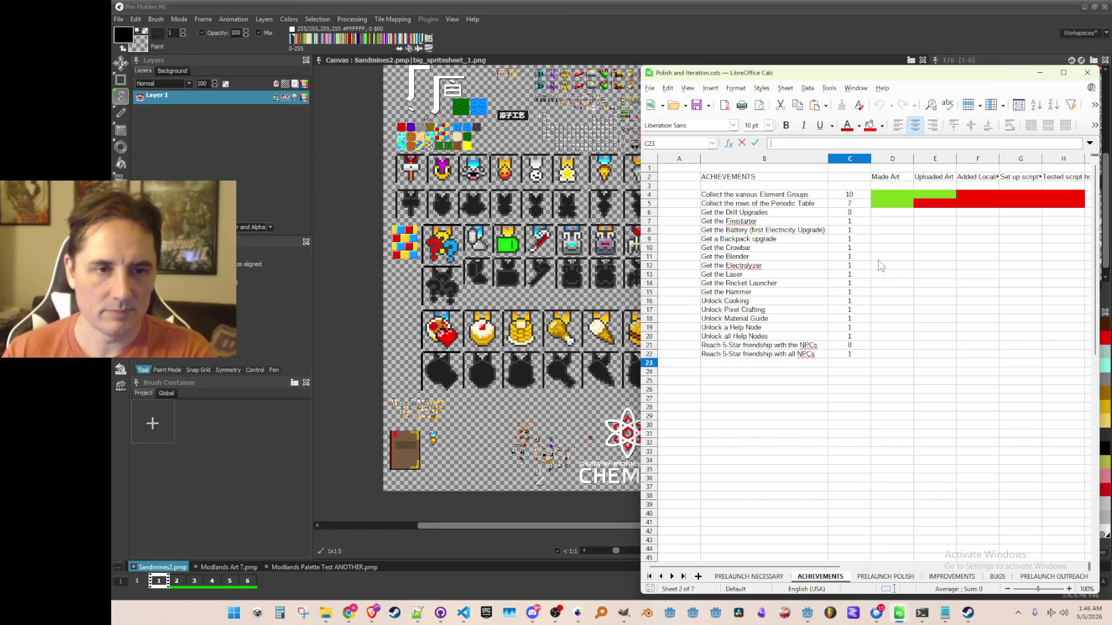
pyautogui.write('M(')
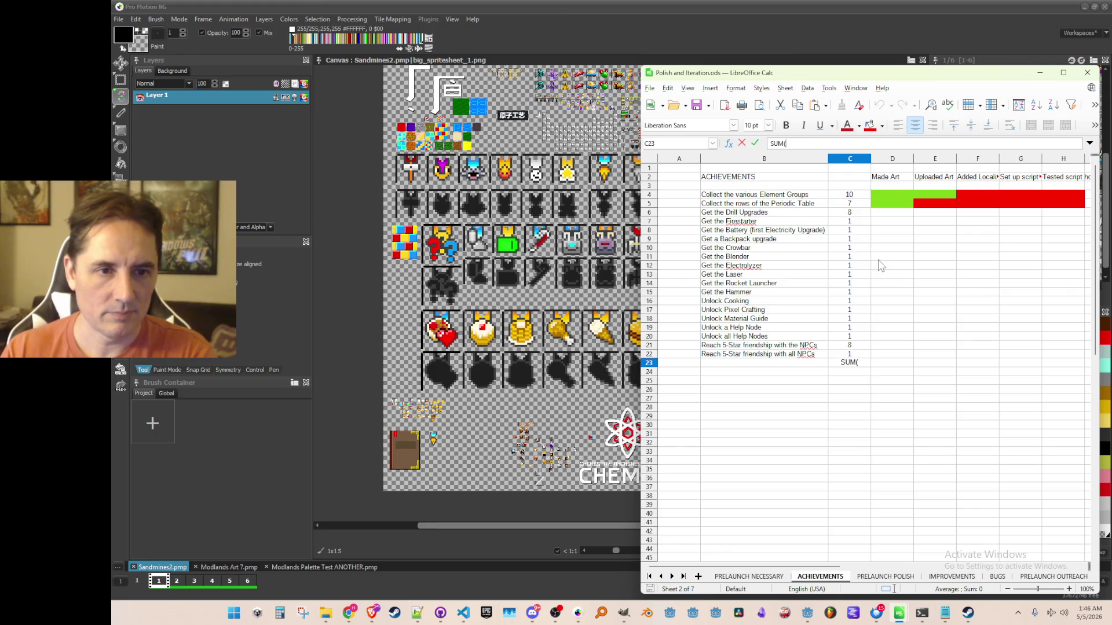
pyautogui.write('C4')
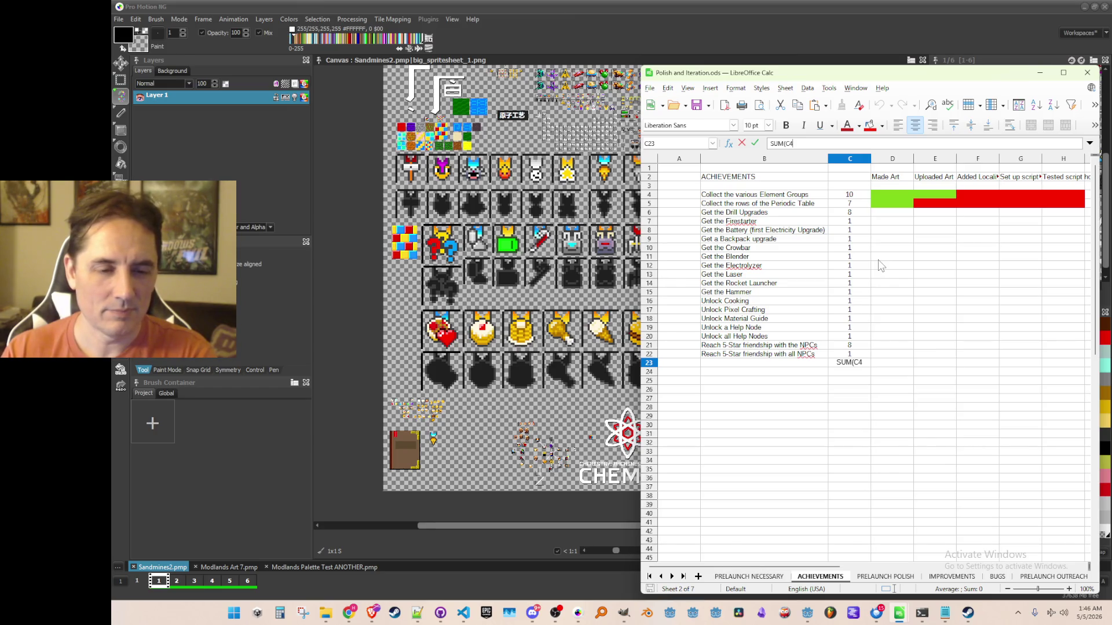
pyautogui.write(',')
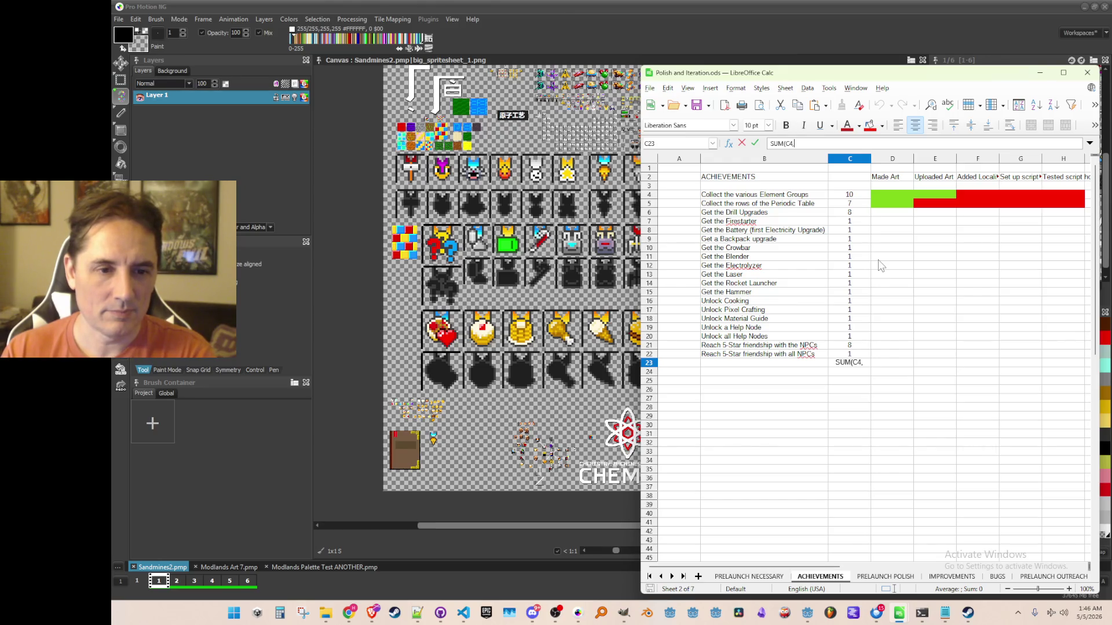
pyautogui.press('BackSpace')
pyautogui.write(':C22)')
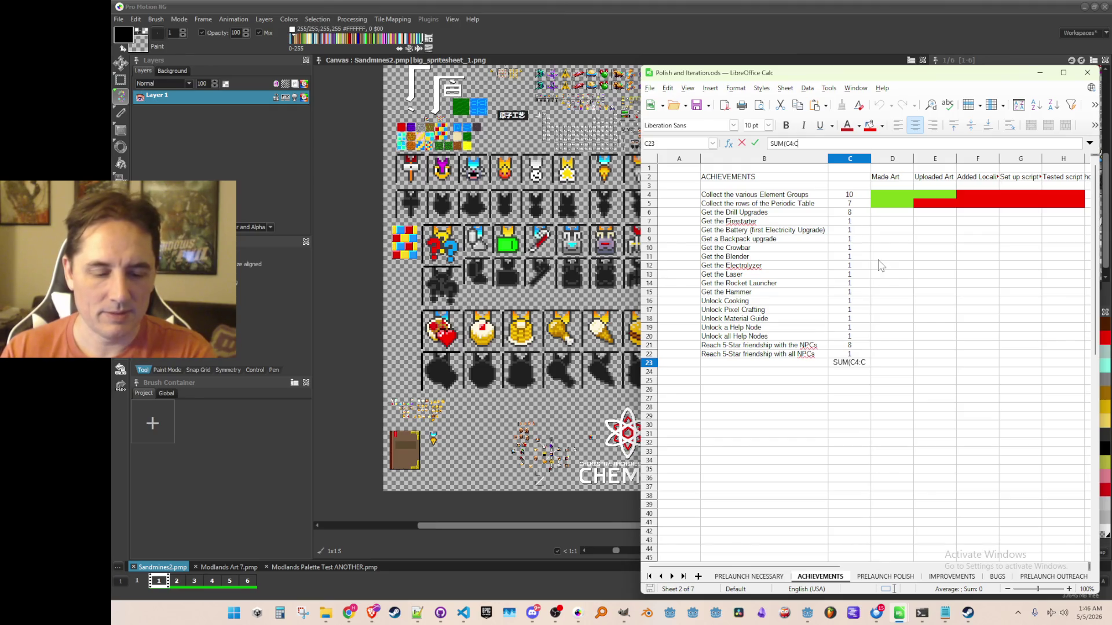
pyautogui.press('Return')
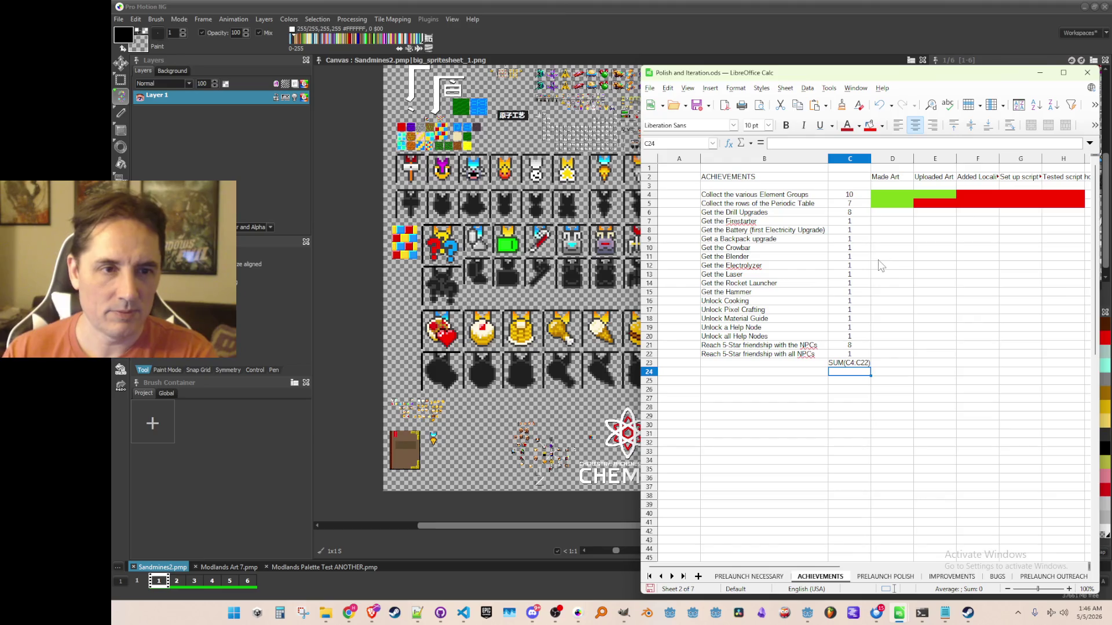
# Edit the C23 entry, prefixing its function name with ADD
pyautogui.click(846, 366)
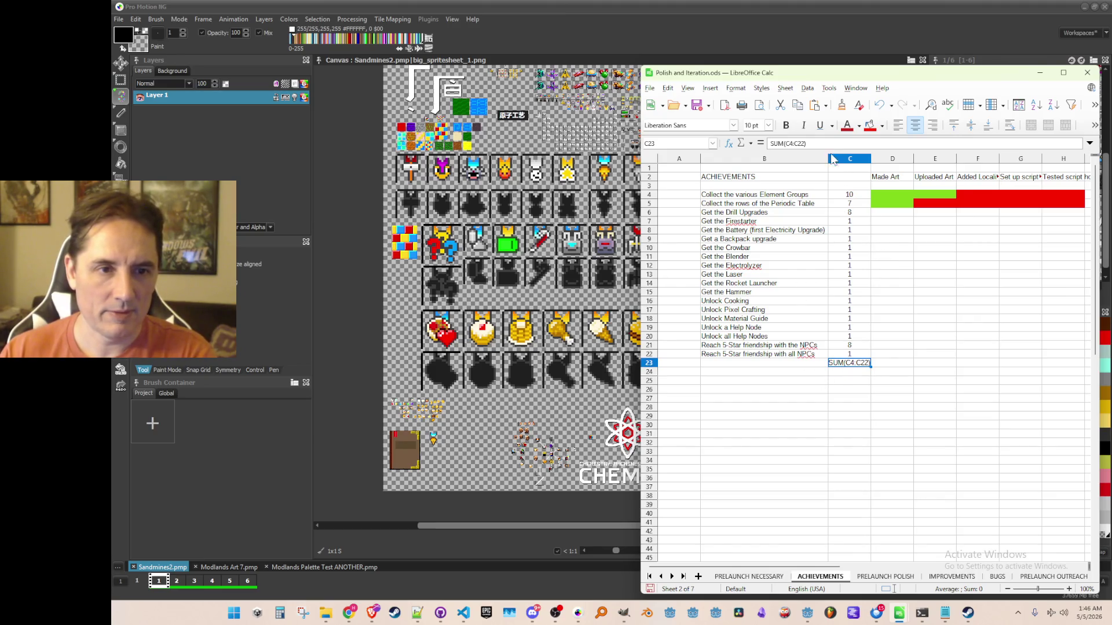
pyautogui.press('F2')
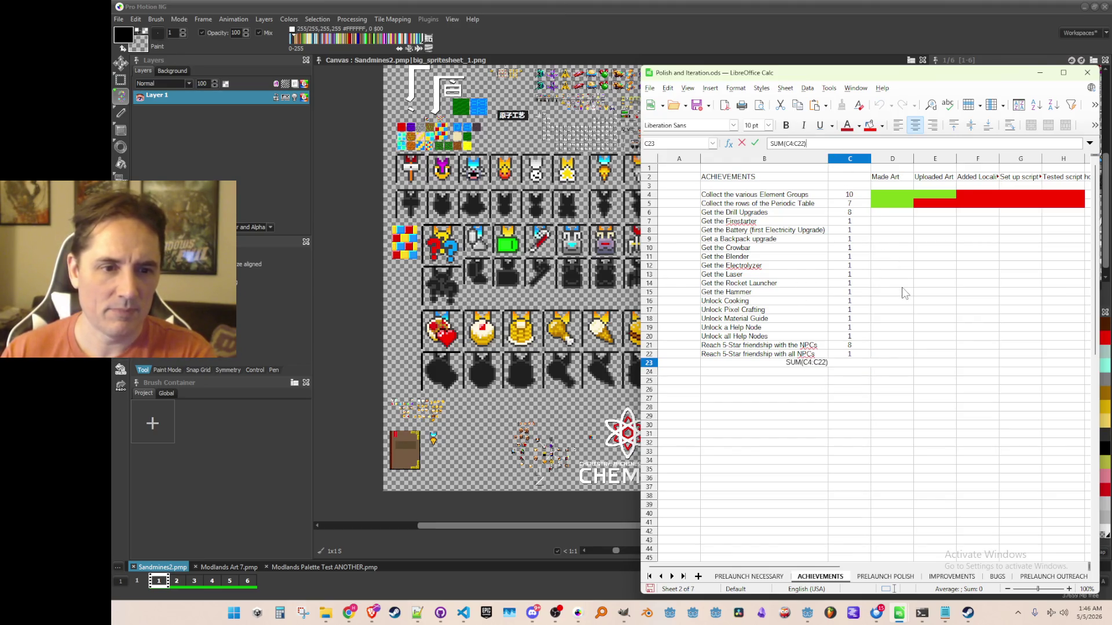
pyautogui.click(756, 144)
pyautogui.press('F2')
pyautogui.press('Home')
pyautogui.write('ADD')
pyautogui.press('Return')
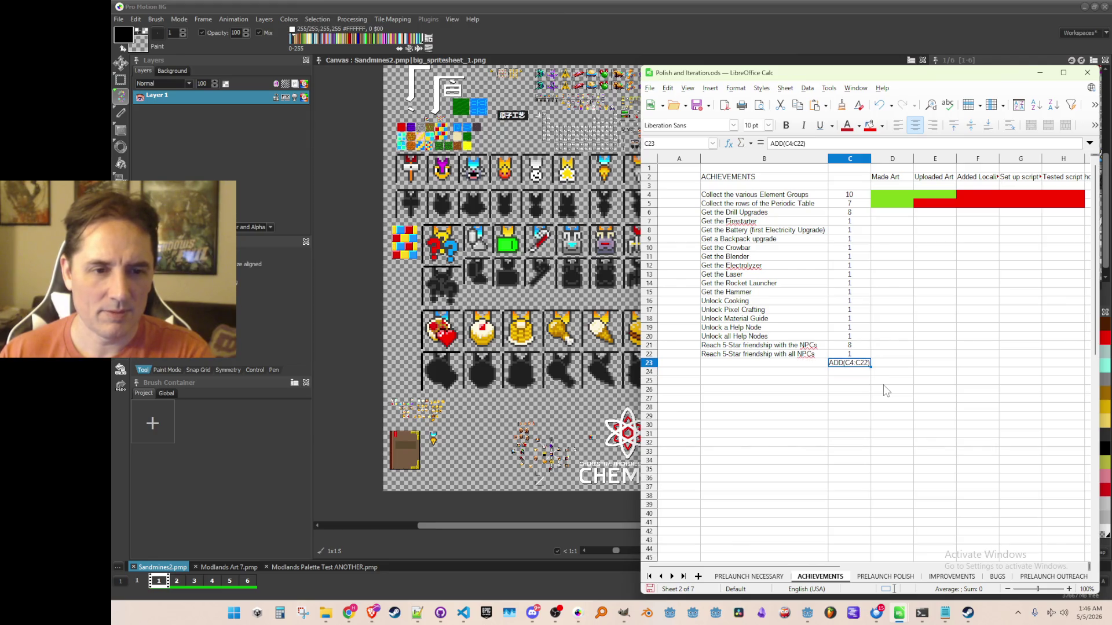
# Strip the function name and closing bracket from C23, then clear the cell
pyautogui.doubleClick(859, 364)
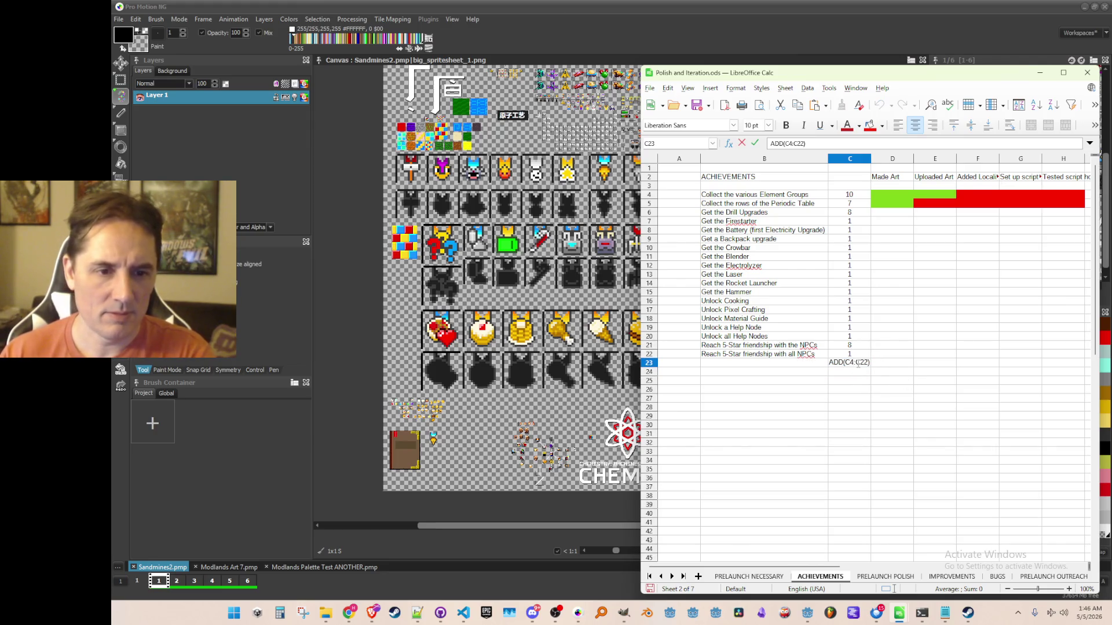
pyautogui.press('Home')
pyautogui.press('Delete')
pyautogui.press('Delete')
pyautogui.press('Delete')
pyautogui.press('Return')
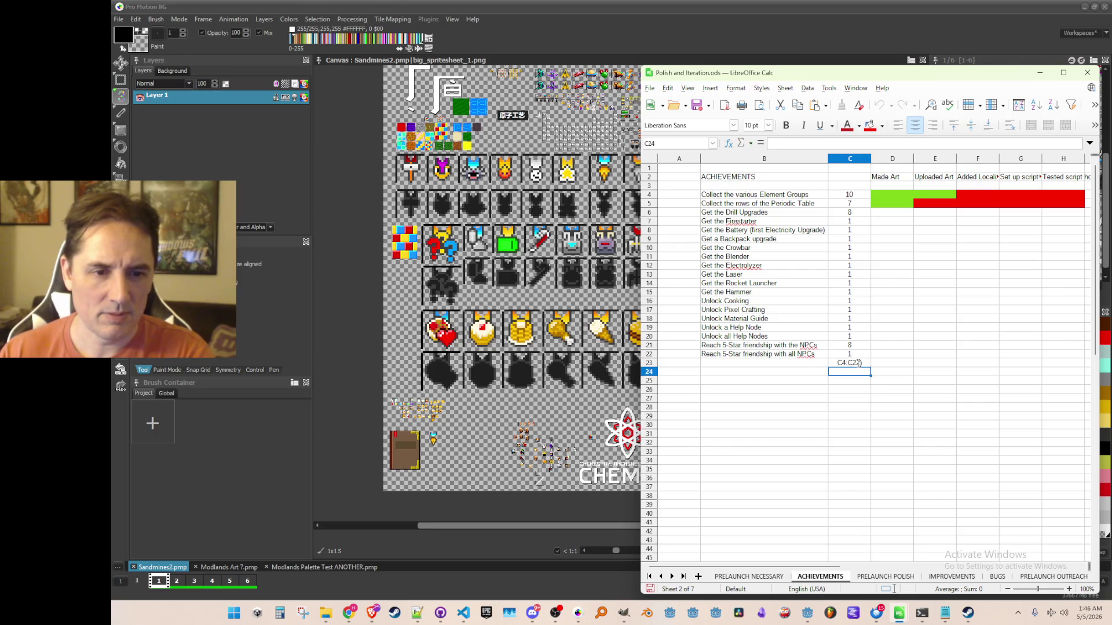
pyautogui.doubleClick(849, 363)
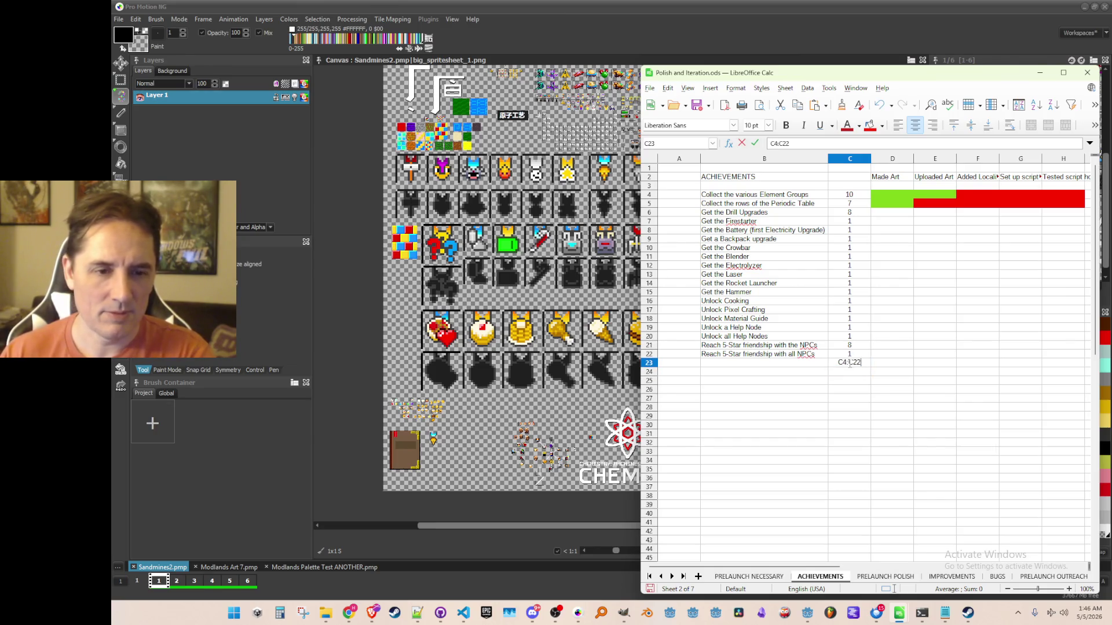
pyautogui.press('BackSpace')
pyautogui.press('Escape')
pyautogui.press('Delete')
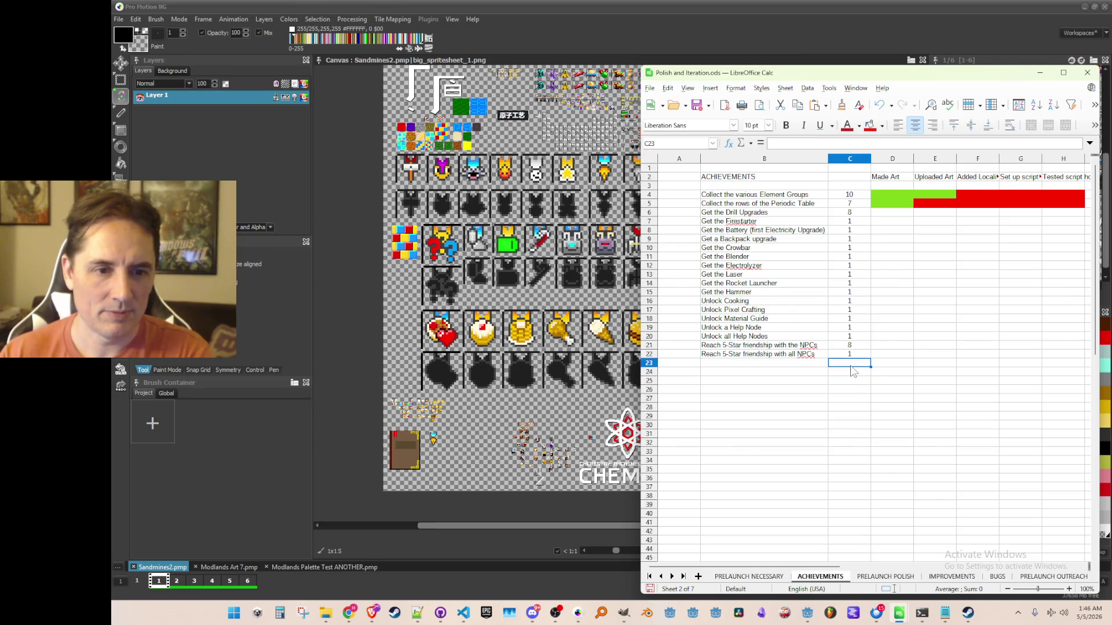
# Select the counts C4:C22 and copy that range reference
pyautogui.keyDown('ctrl'); pyautogui.click(849, 197); pyautogui.keyUp('ctrl')
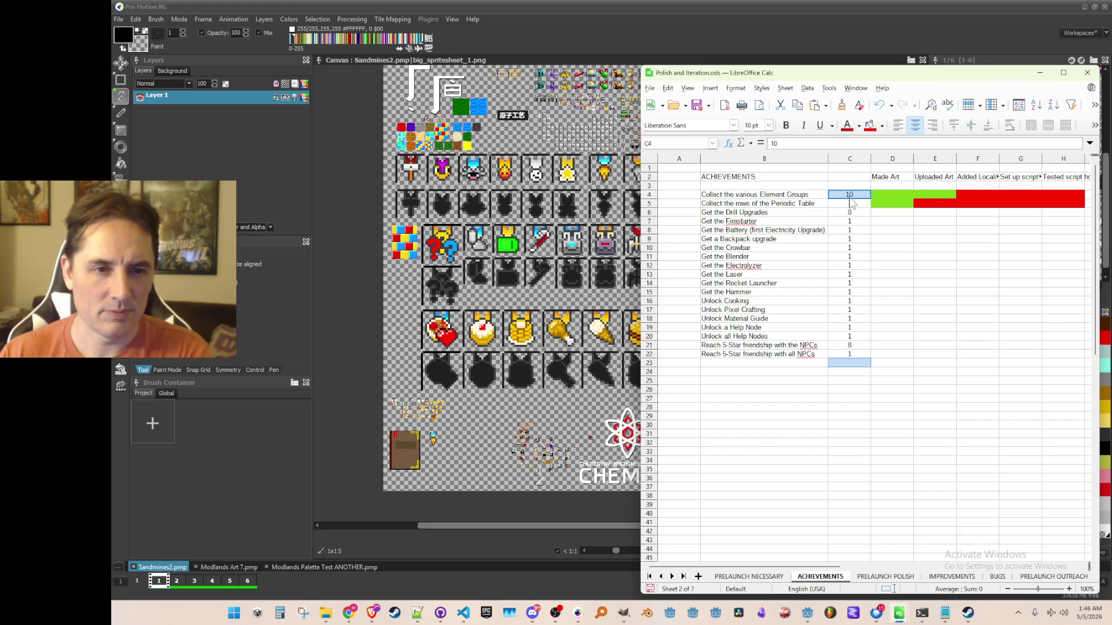
pyautogui.keyDown('shift'); pyautogui.click(855, 354); pyautogui.keyUp('shift')
pyautogui.keyDown('shift'); pyautogui.click(856, 353); pyautogui.keyUp('shift')
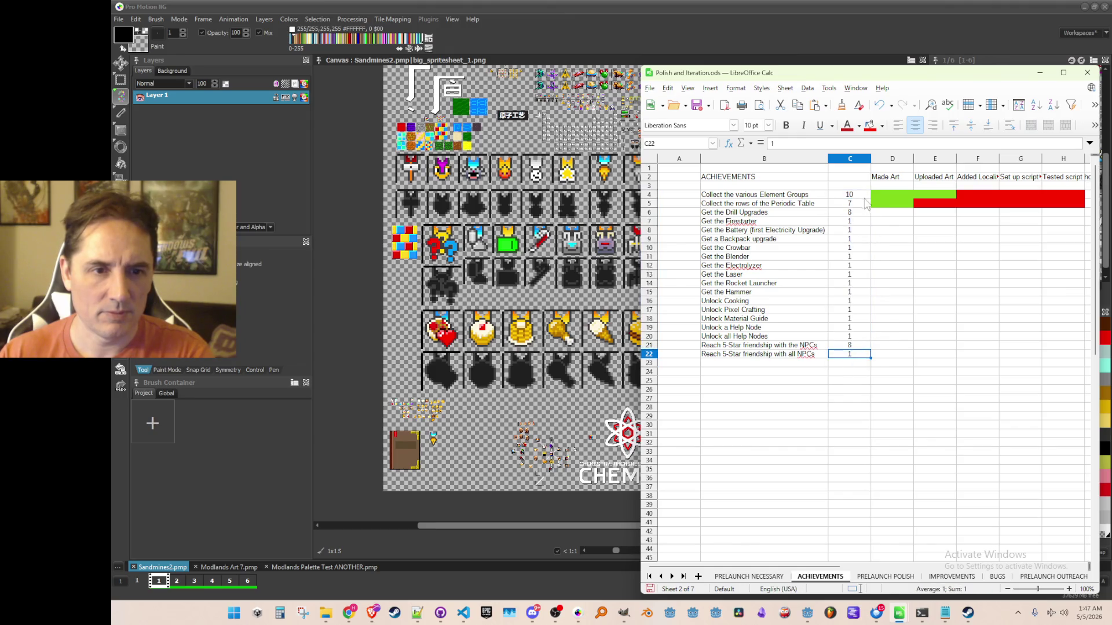
pyautogui.click(666, 143)
pyautogui.rightClick(661, 149)
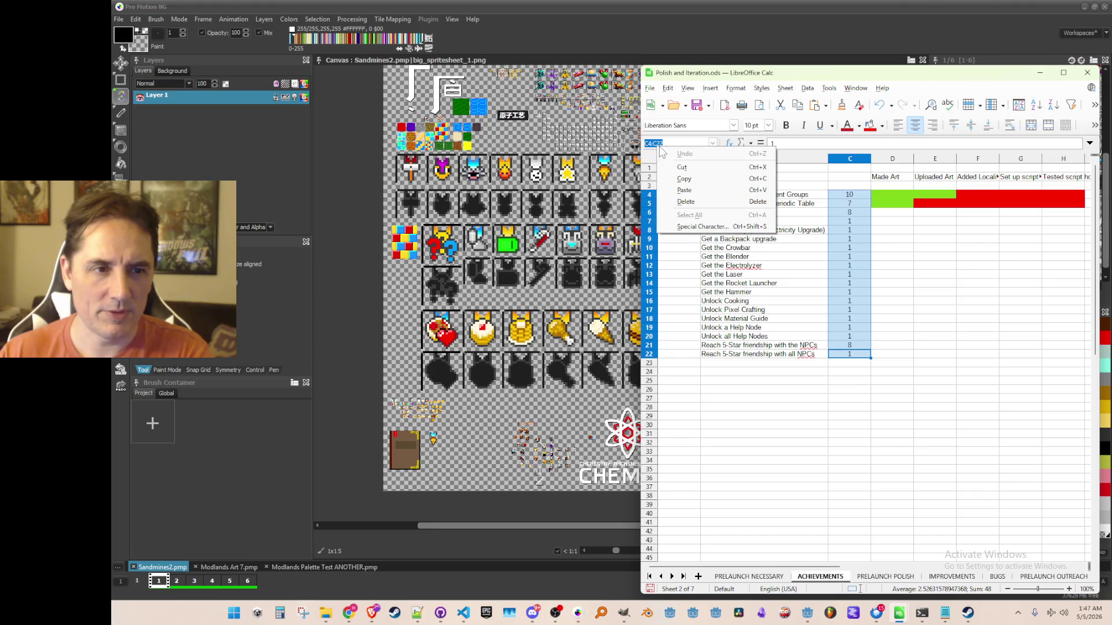
pyautogui.click(683, 179)
# Enter =SUM(C4:C22) in C23 for a total of 48 and check the formula
pyautogui.click(866, 370)
pyautogui.click(864, 363)
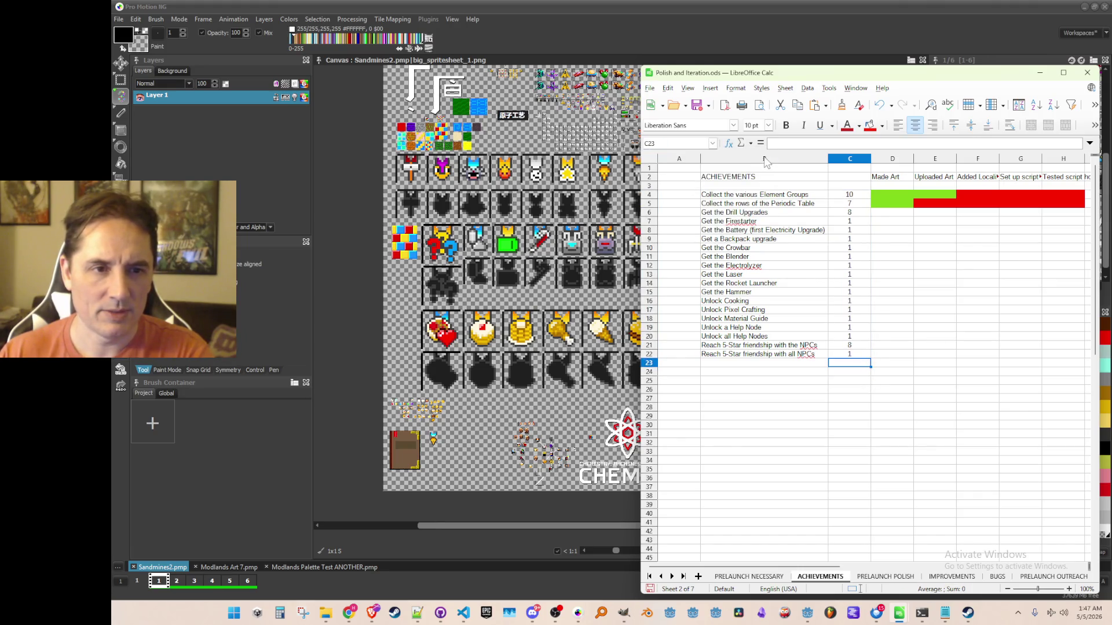
pyautogui.click(795, 145)
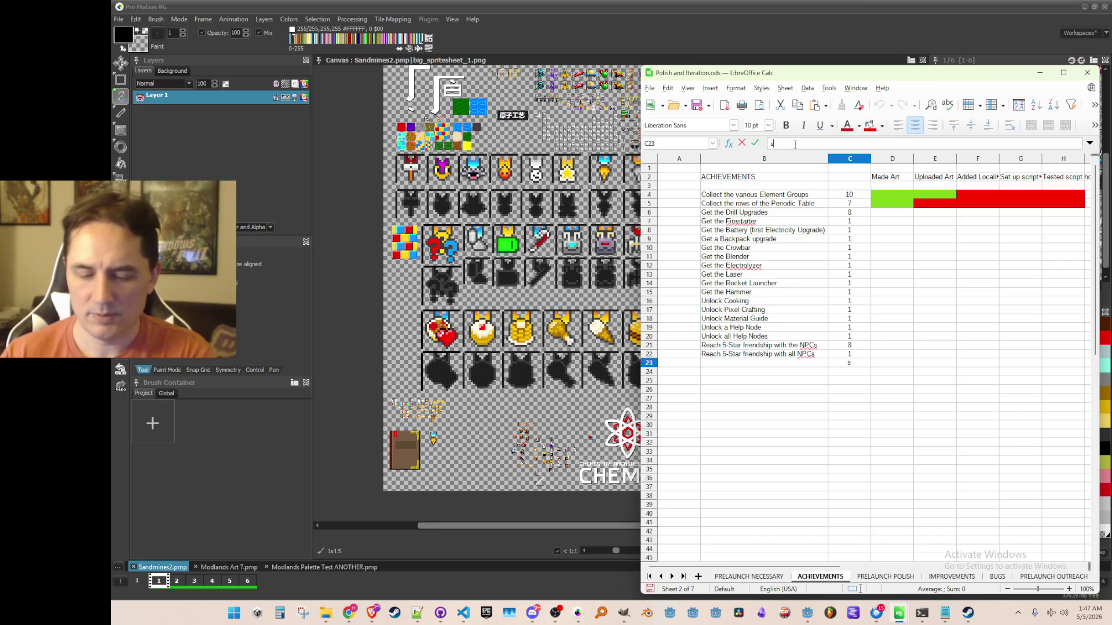
pyautogui.write('=')
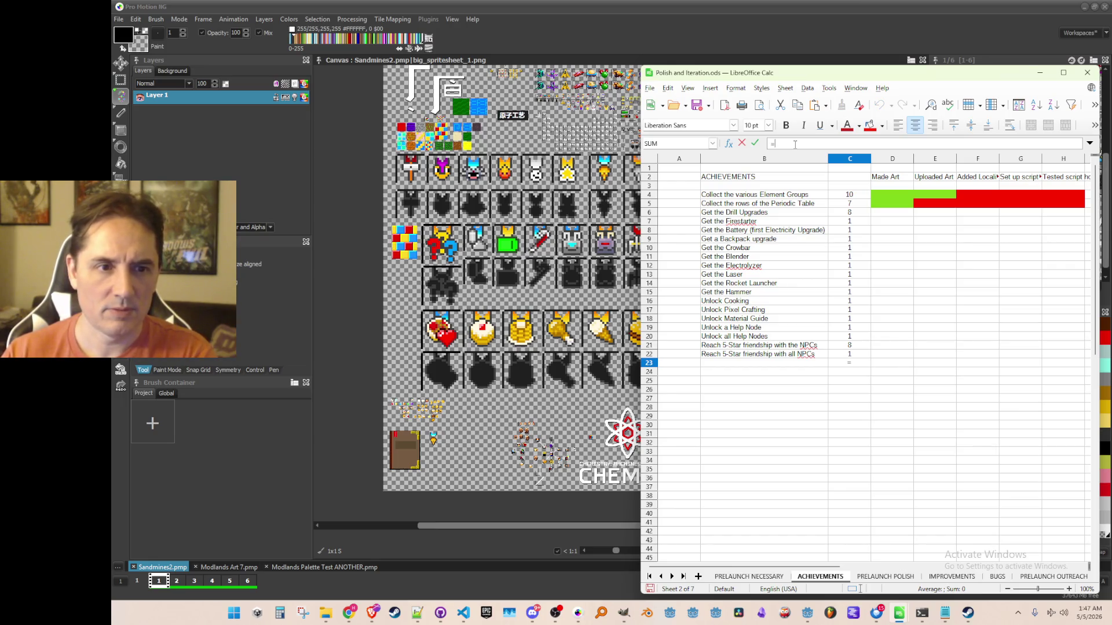
pyautogui.write('SUM')
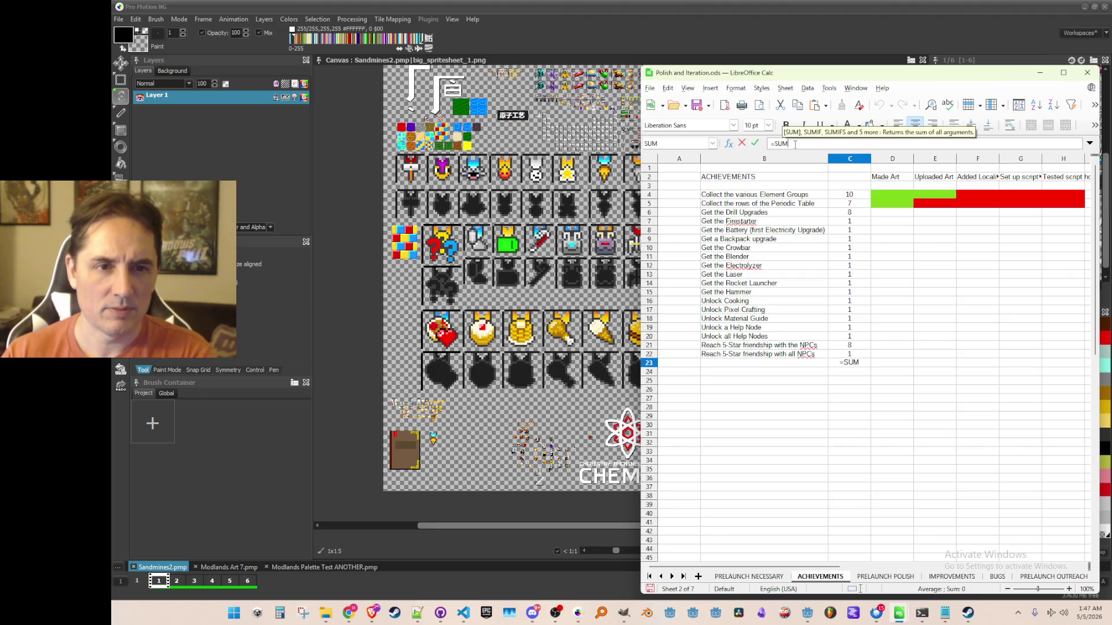
pyautogui.write('(C4:C22)')
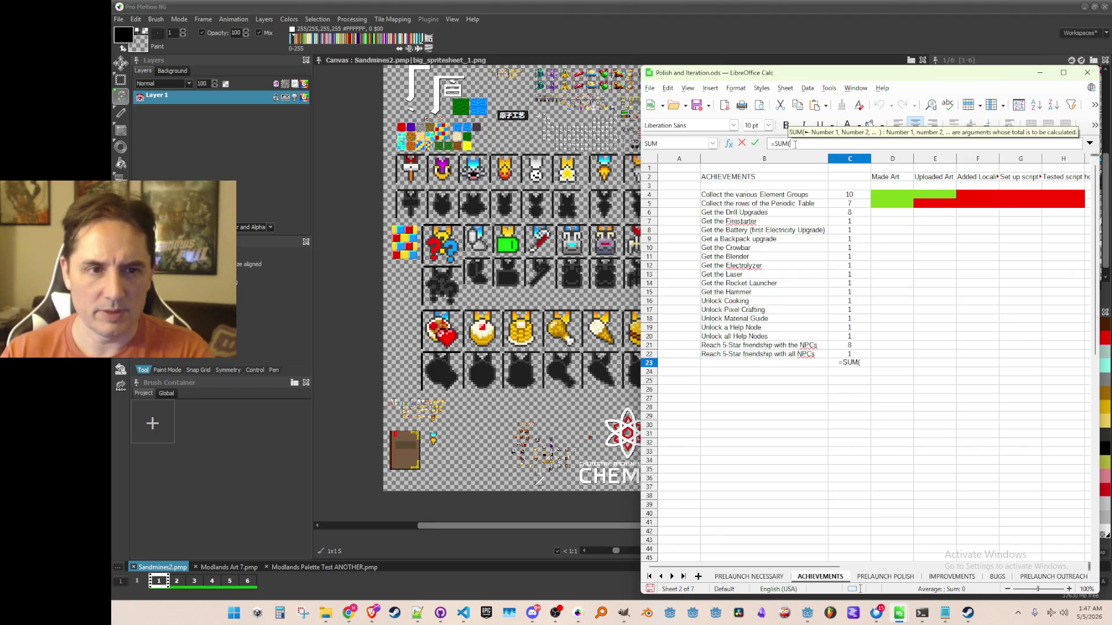
pyautogui.press('Return')
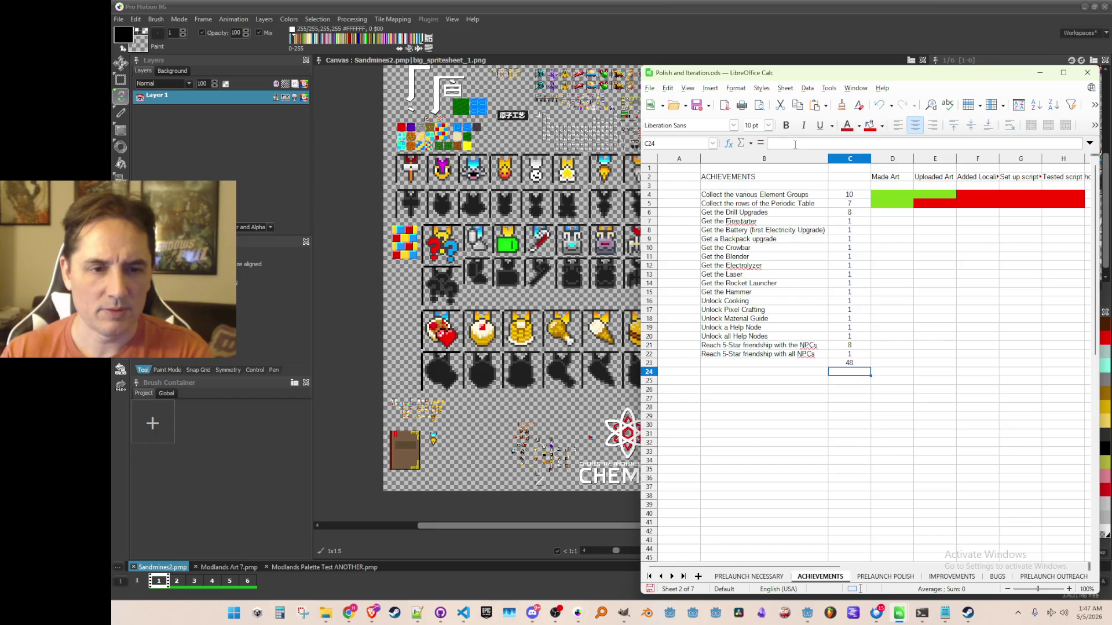
pyautogui.press('Up')
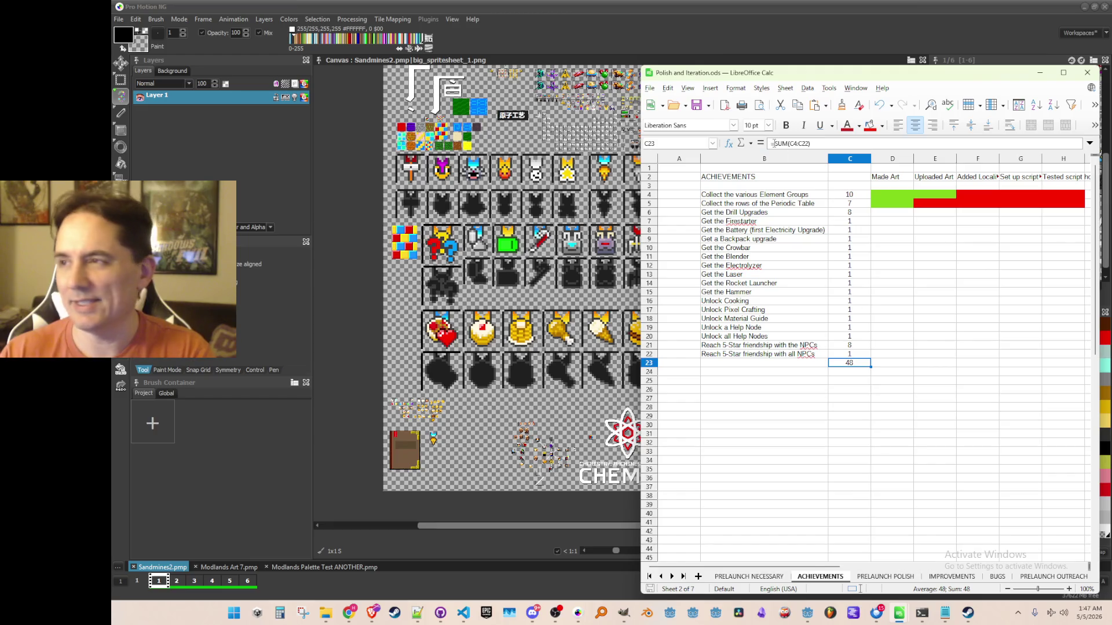
pyautogui.click(858, 381)
pyautogui.click(855, 366)
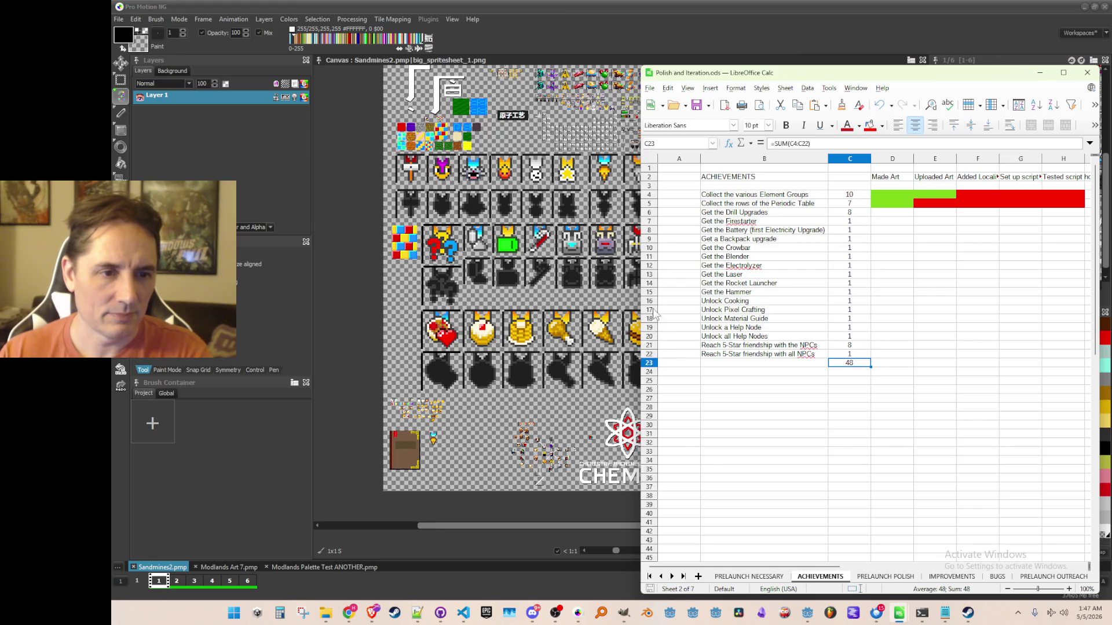
pyautogui.click(649, 345)
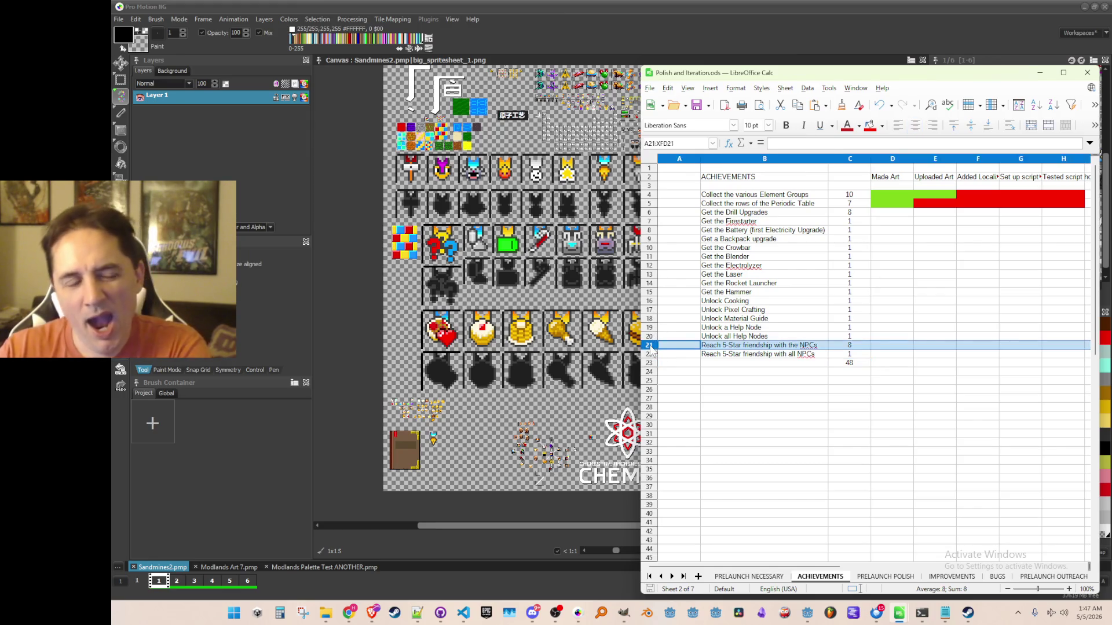
pyautogui.click(727, 26)
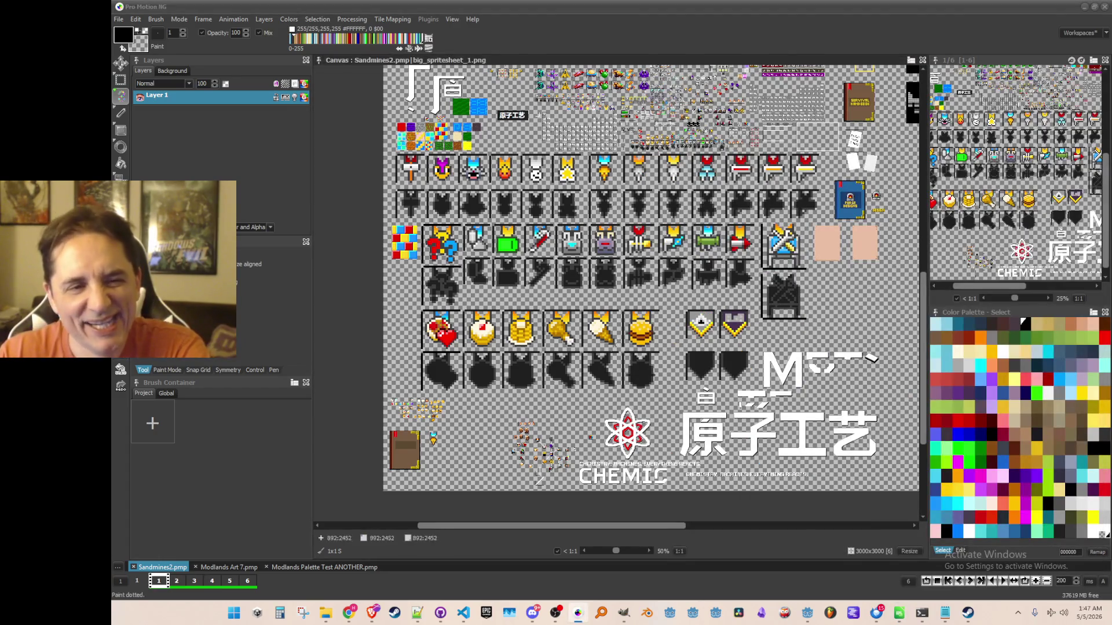
# Pan the Sandmines2.pmp sprite sheet view, then return to the achievements spreadsheet
pyautogui.scroll(1, 649, 332)
pyautogui.moveTo(649, 331)
pyautogui.mouseDown()
pyautogui.moveTo(663, 434)
pyautogui.moveTo(653, 355)
pyautogui.mouseUp()
pyautogui.hotkey('alt', 'Tab')
pyautogui.click(861, 382)
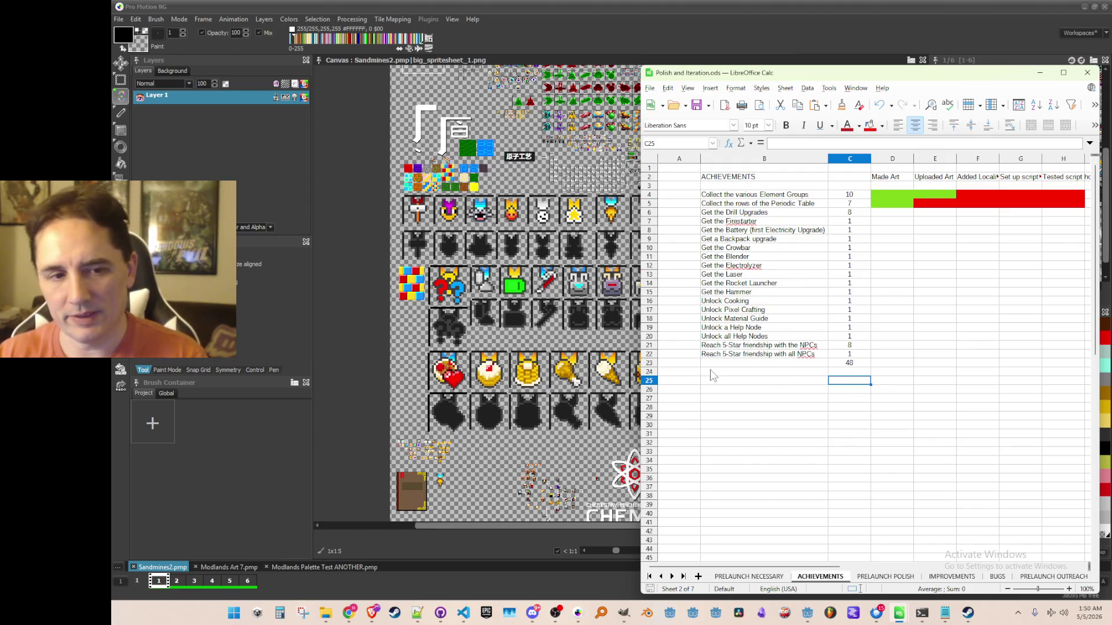
# Insert a row above the total and add 'Take off from the Planet (any ending)' with count 1
pyautogui.rightClick(649, 363)
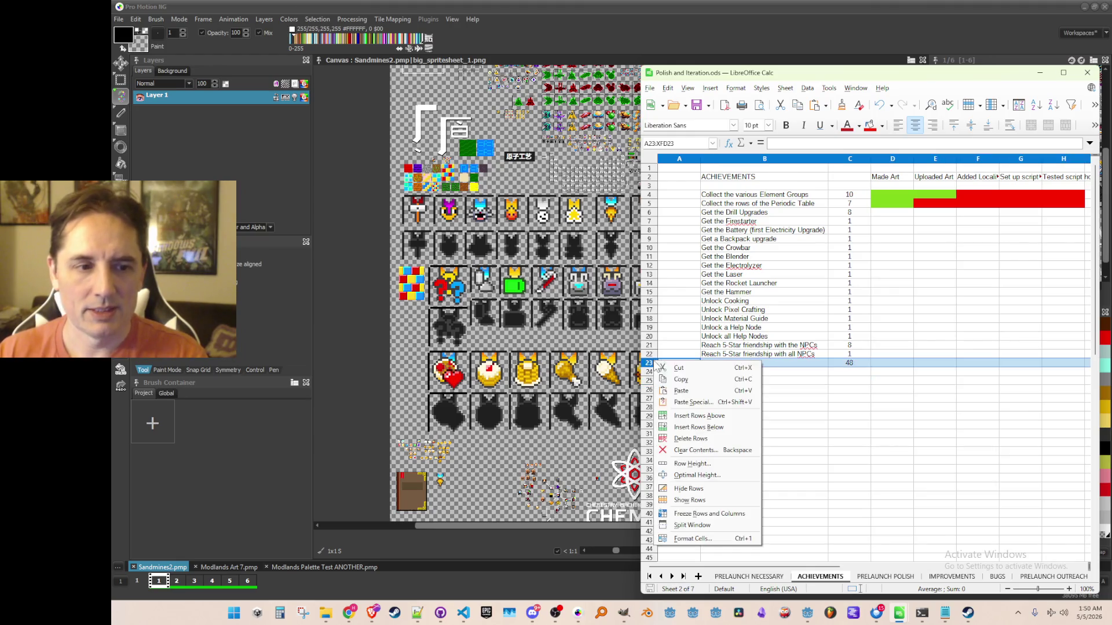
pyautogui.click(695, 417)
pyautogui.click(806, 346)
pyautogui.click(807, 363)
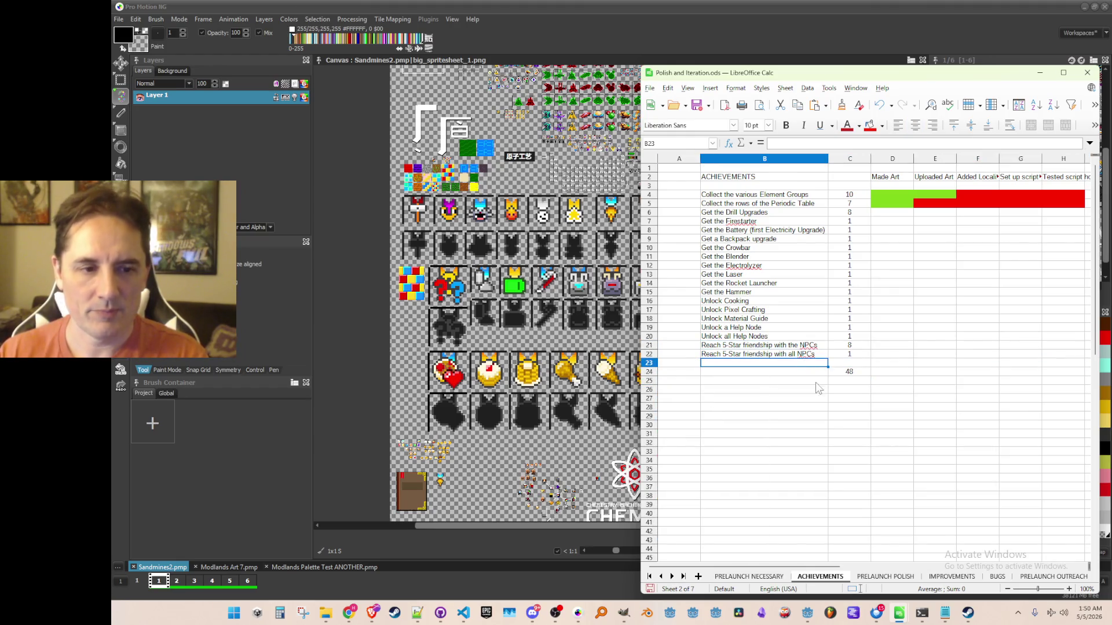
pyautogui.write('Take ')
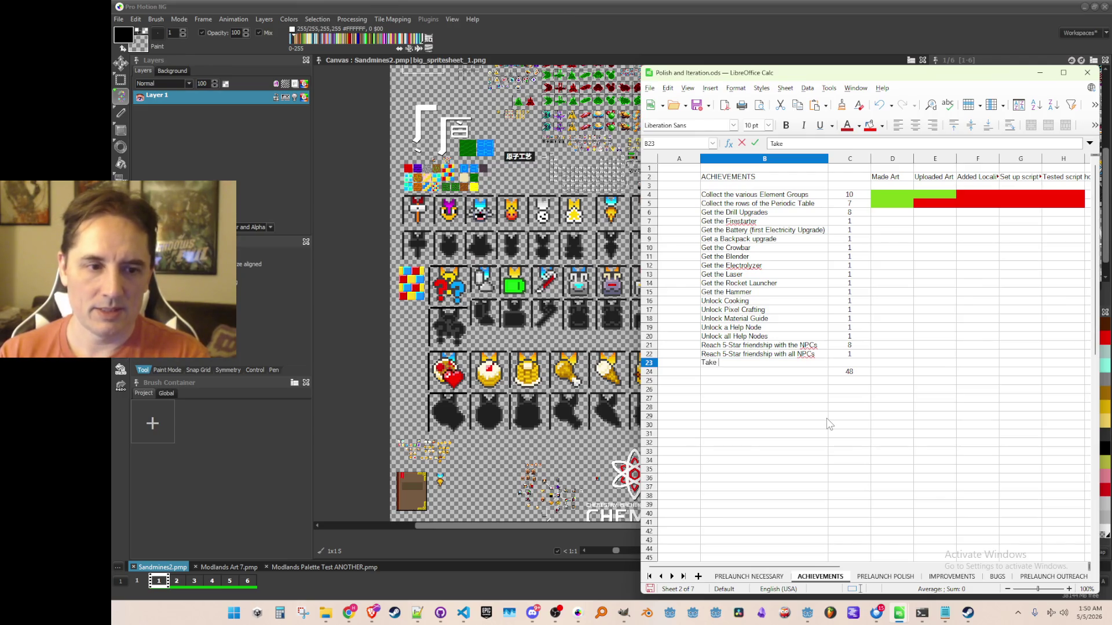
pyautogui.write('off from the Plan')
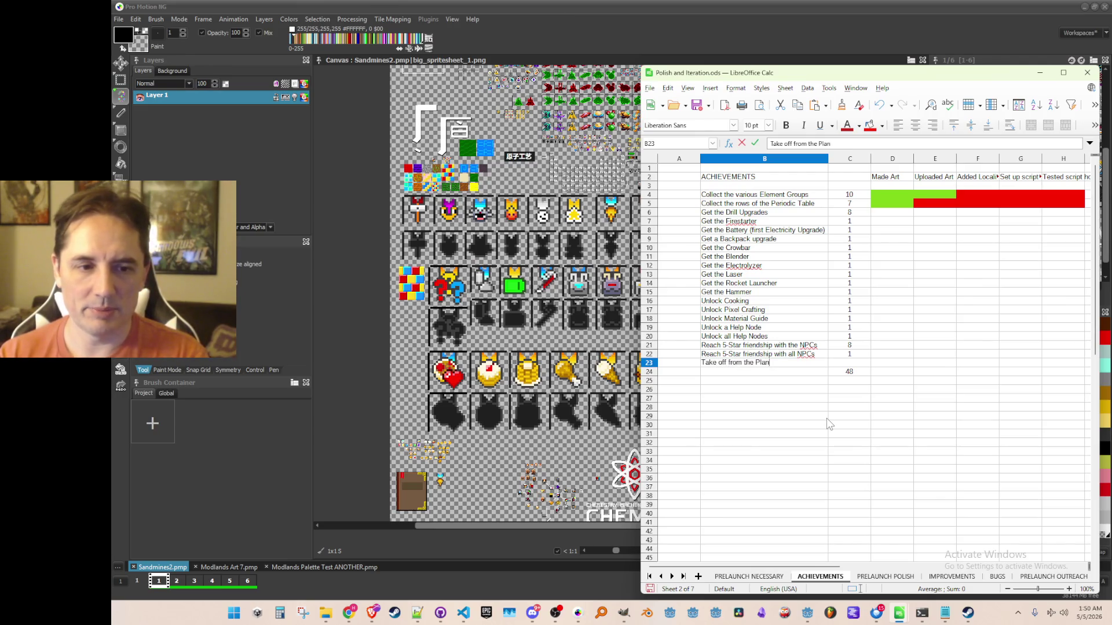
pyautogui.write('et (any ending)')
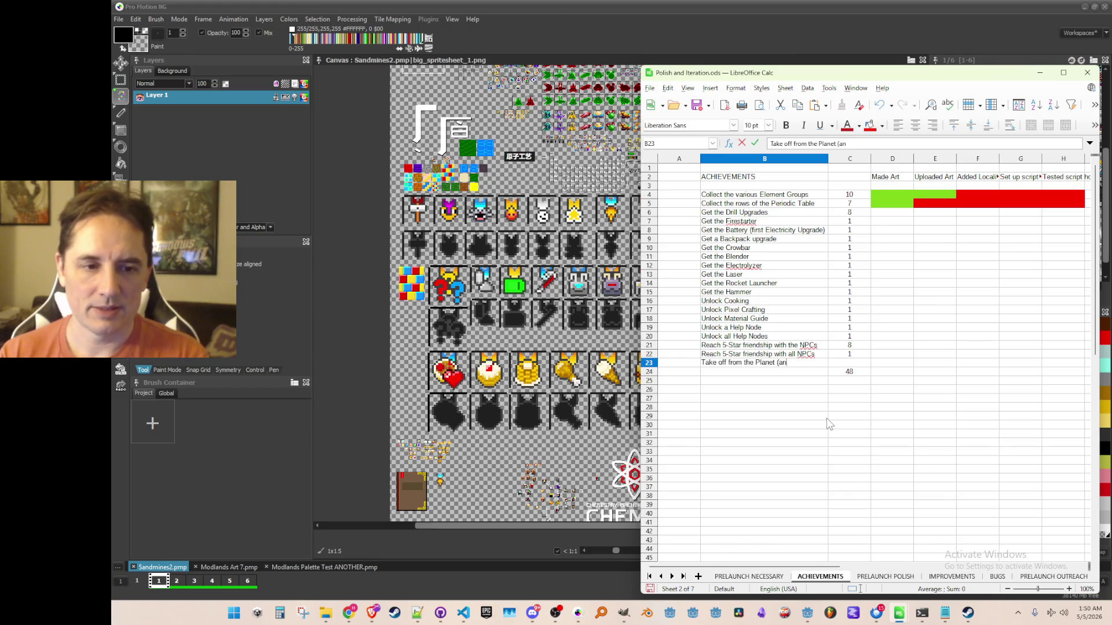
pyautogui.press('Return')
pyautogui.press('Right')
pyautogui.write('1')
pyautogui.press('Return')
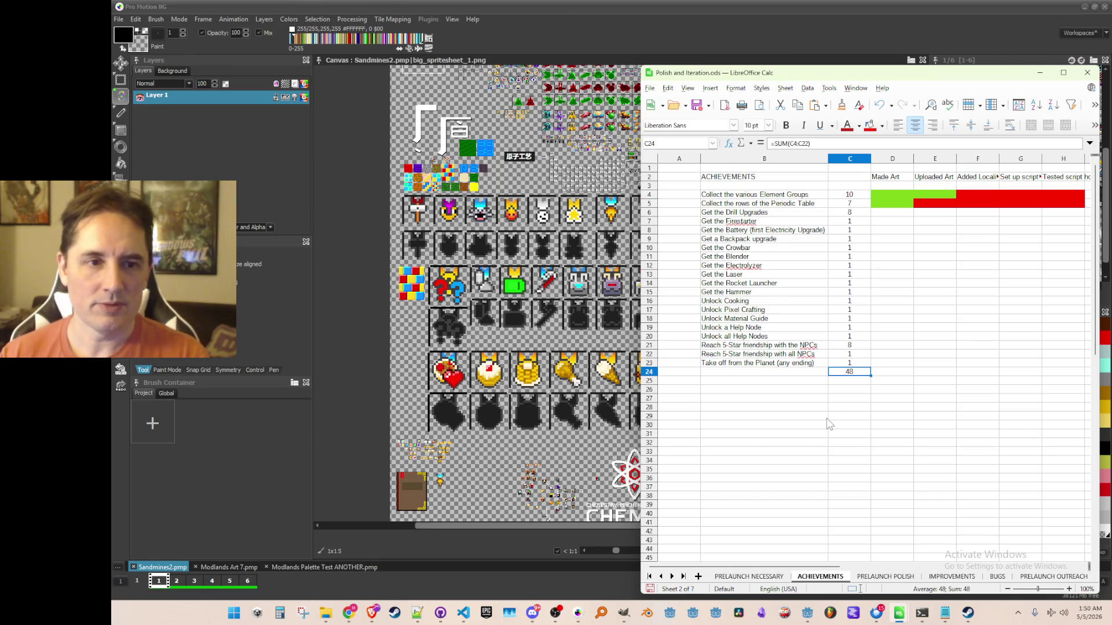
# Insert another row above the total and enter 'Got the Bad Ending'
pyautogui.rightClick(649, 372)
pyautogui.click(724, 425)
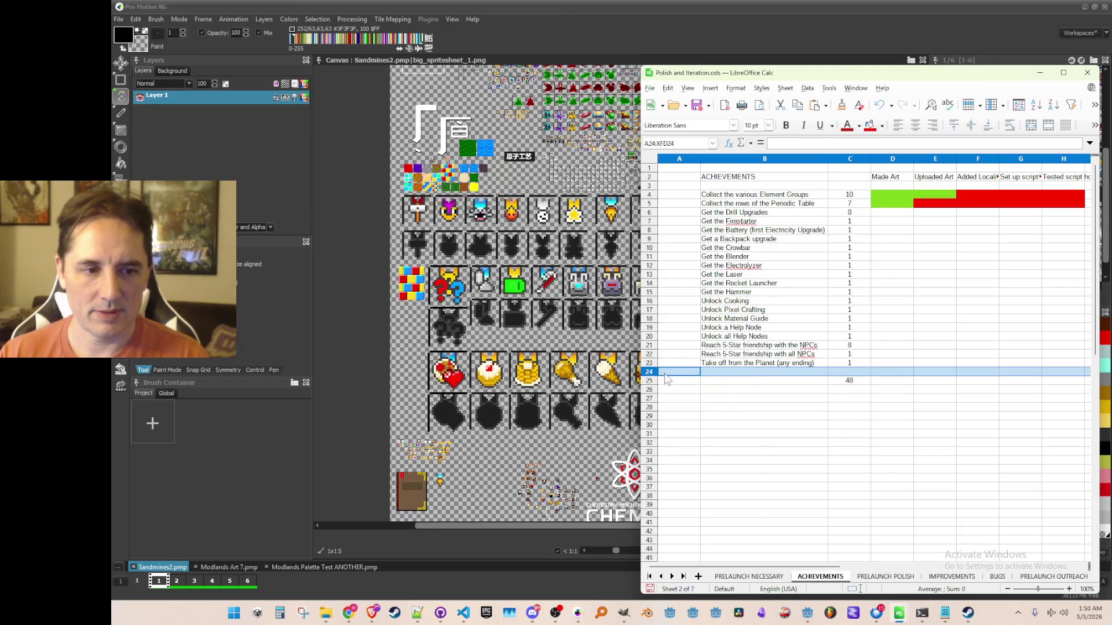
pyautogui.press('Up')
pyautogui.press('Right')
pyautogui.press('Down')
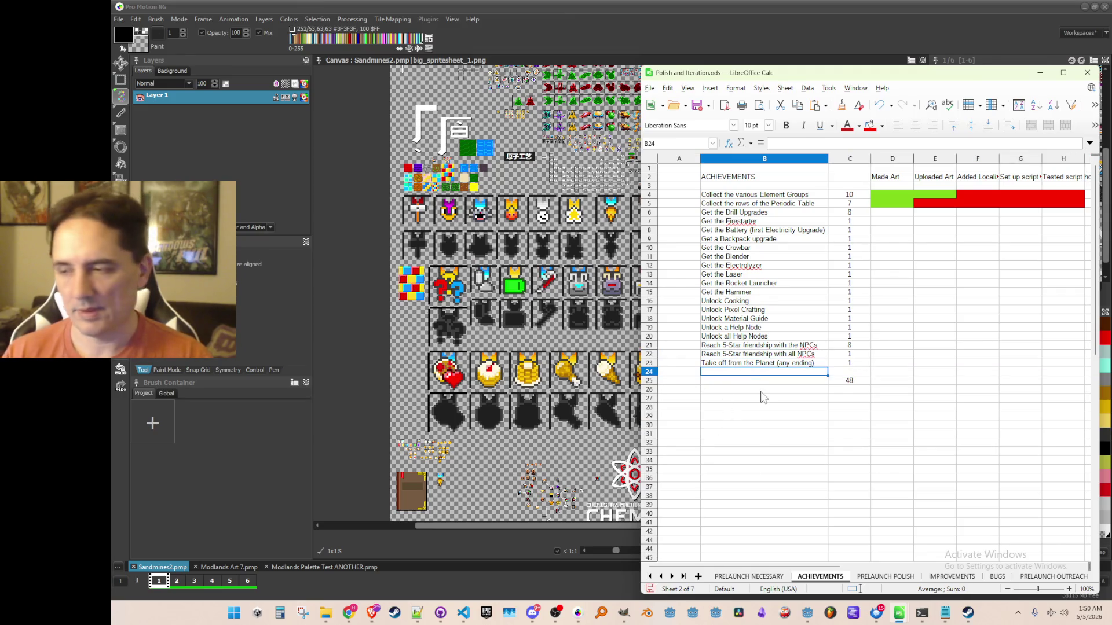
pyautogui.write('Got the Bad Ending')
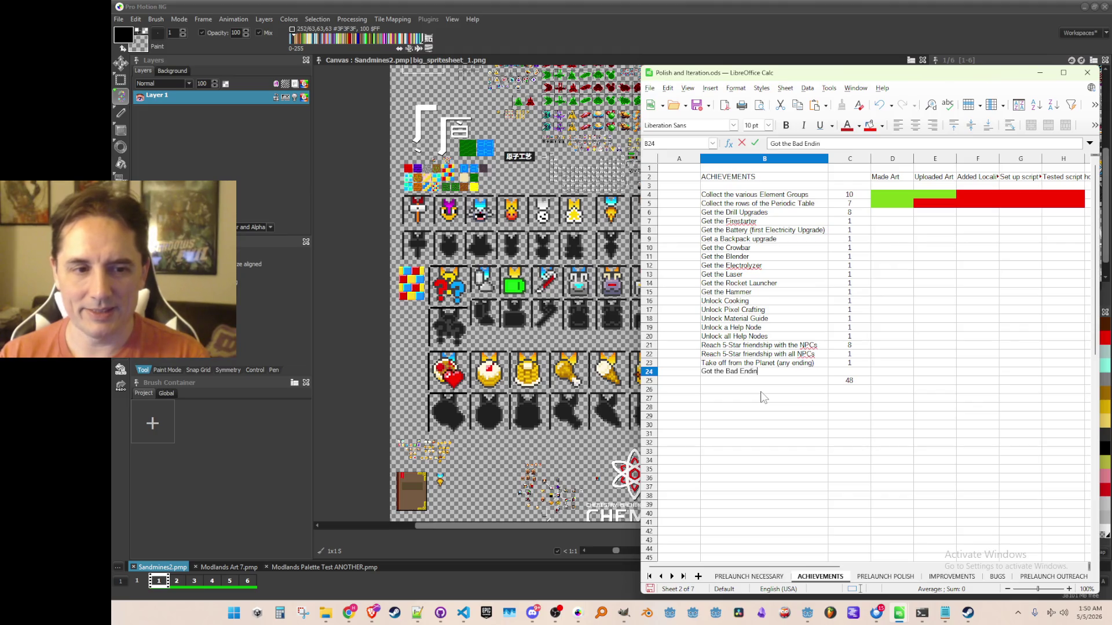
pyautogui.press('Return')
pyautogui.rightClick(648, 381)
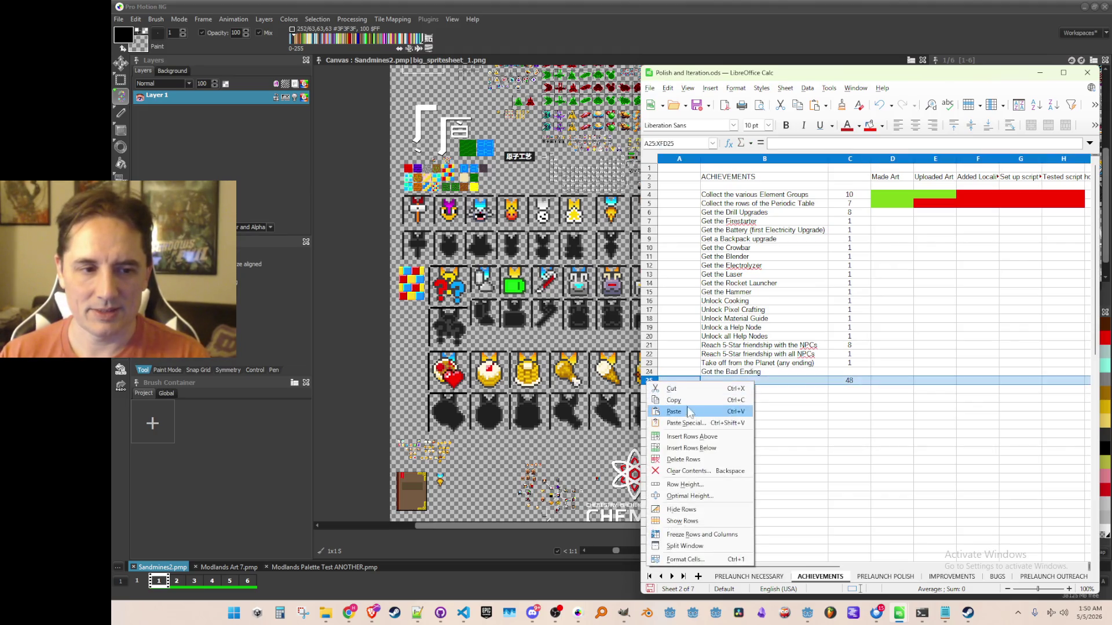
# Insert a row above the total and enter 'Got the Normal Ending'
pyautogui.click(671, 438)
pyautogui.click(740, 376)
pyautogui.click(740, 381)
pyautogui.write('Go')
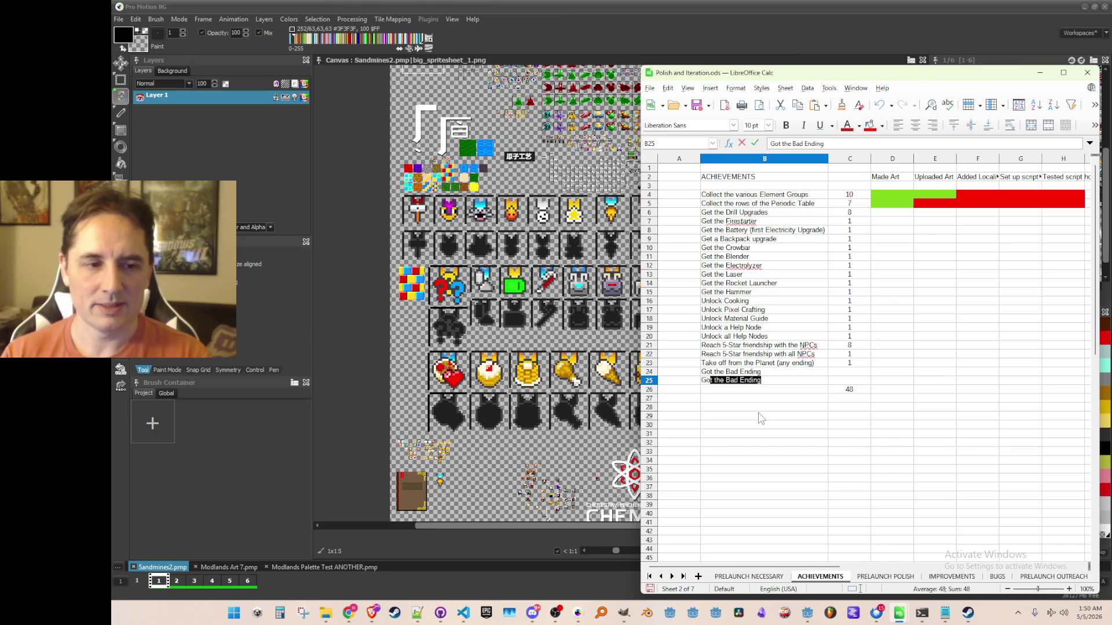
pyautogui.write('t the Normal Ending')
pyautogui.press('Return')
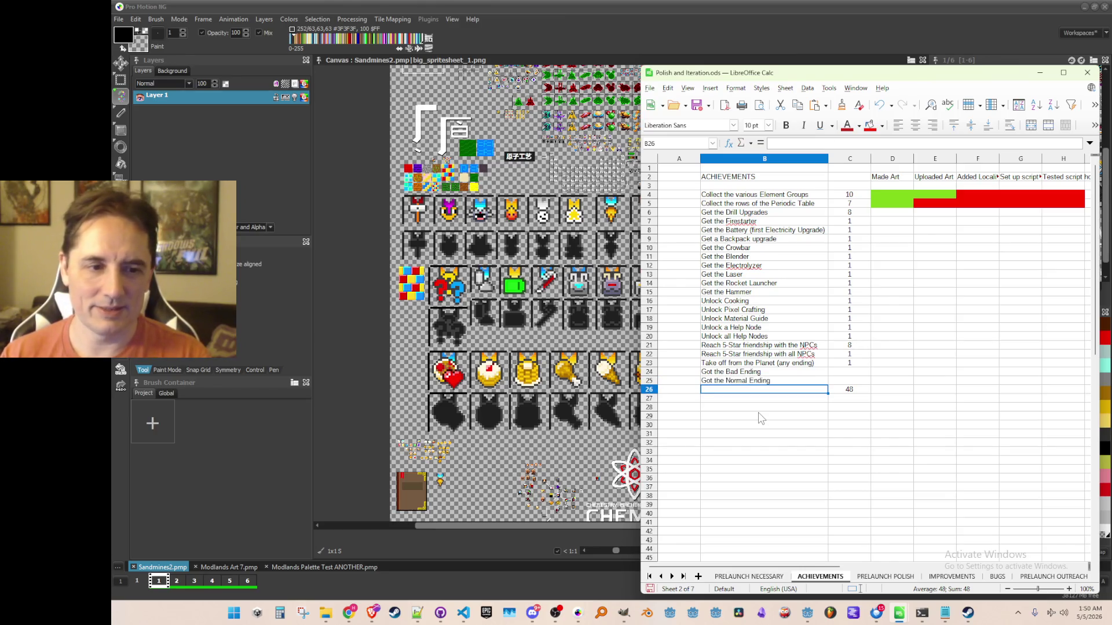
# Insert one more row and enter 'Got the Good Ending'
pyautogui.rightClick(652, 394)
pyautogui.click(676, 451)
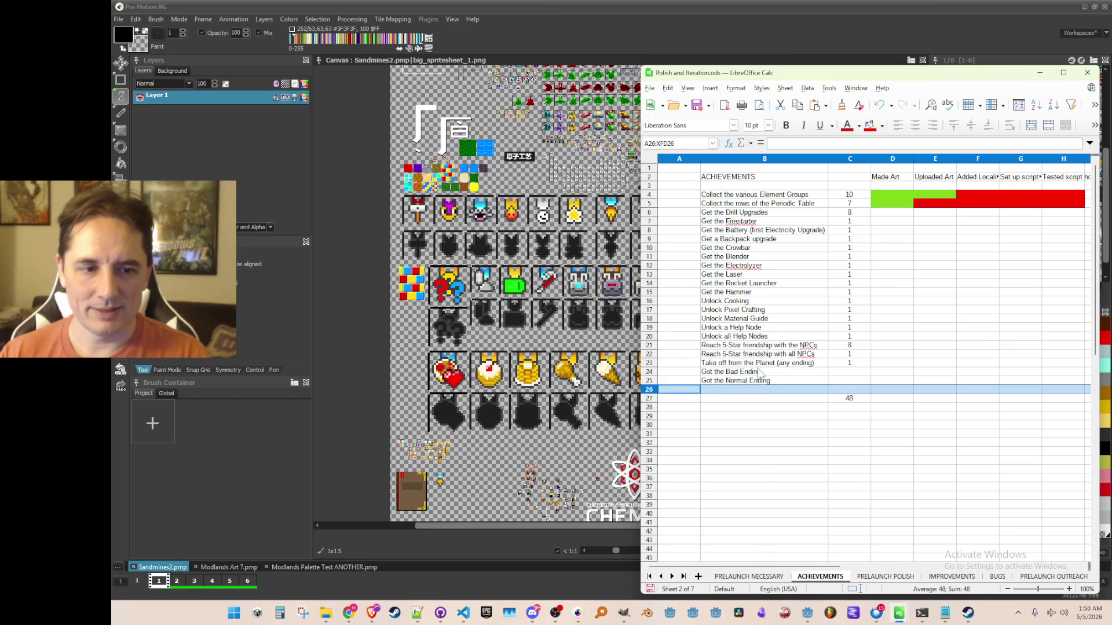
pyautogui.click(765, 390)
pyautogui.write('Got the')
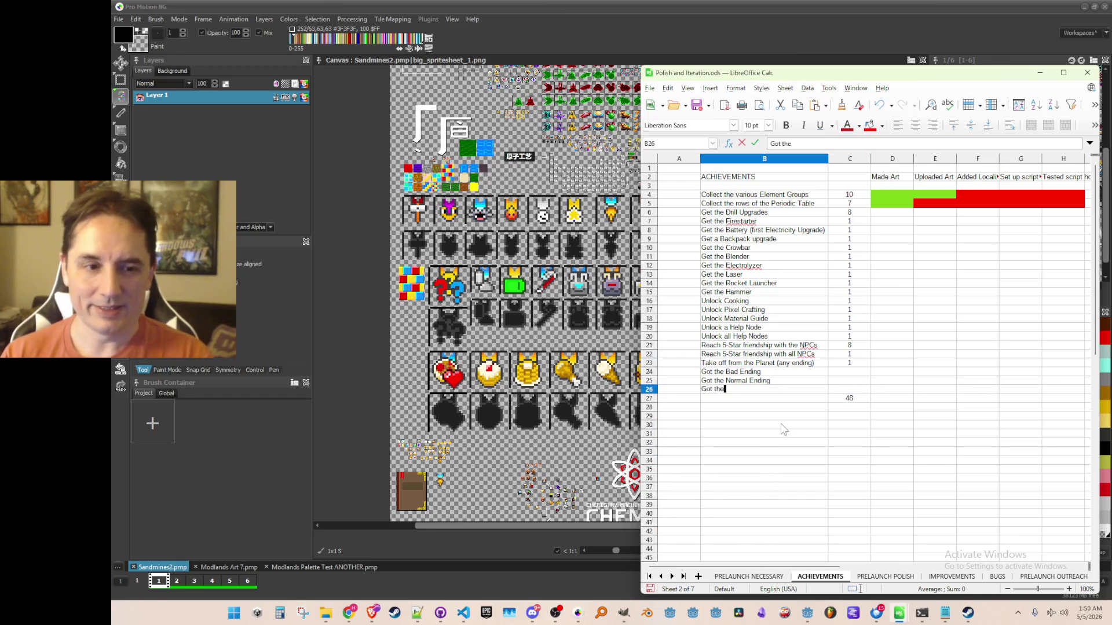
pyautogui.write(' Good Ending')
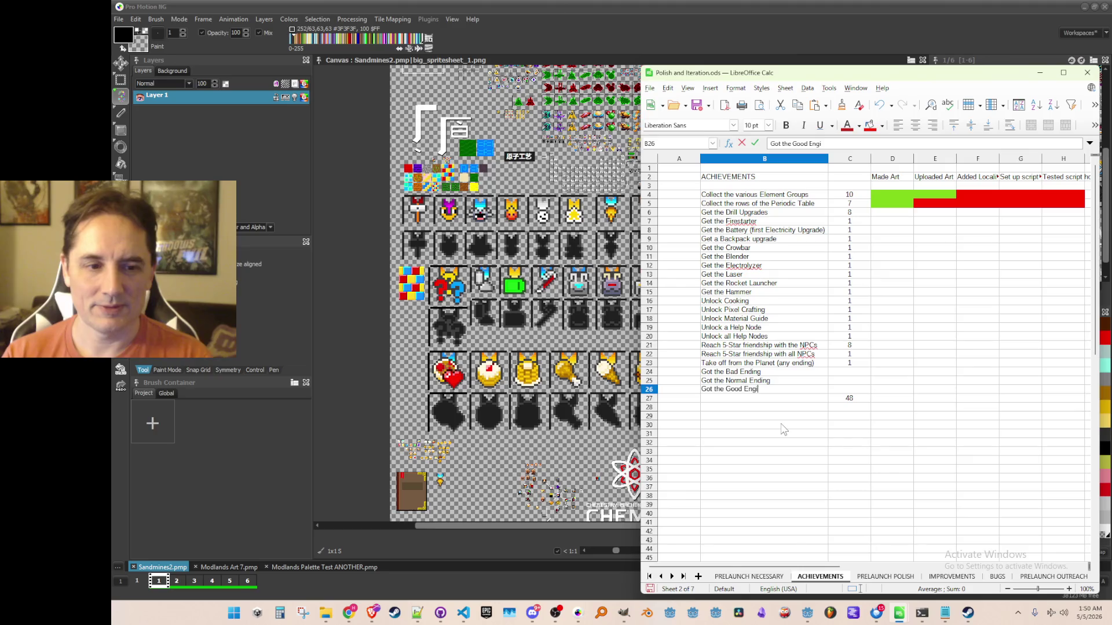
pyautogui.press('Return')
# Give the three ending achievements a count of 1 each in C24:C26
pyautogui.press('Up')
pyautogui.press('Up')
pyautogui.press('Up')
pyautogui.press('Right')
pyautogui.write('q')
pyautogui.press('Return')
pyautogui.write('q')
pyautogui.press('Return')
pyautogui.write('q')
pyautogui.press('Up')
pyautogui.press('Up')
pyautogui.write('1')
pyautogui.press('Return')
pyautogui.write('1')
pyautogui.press('Return')
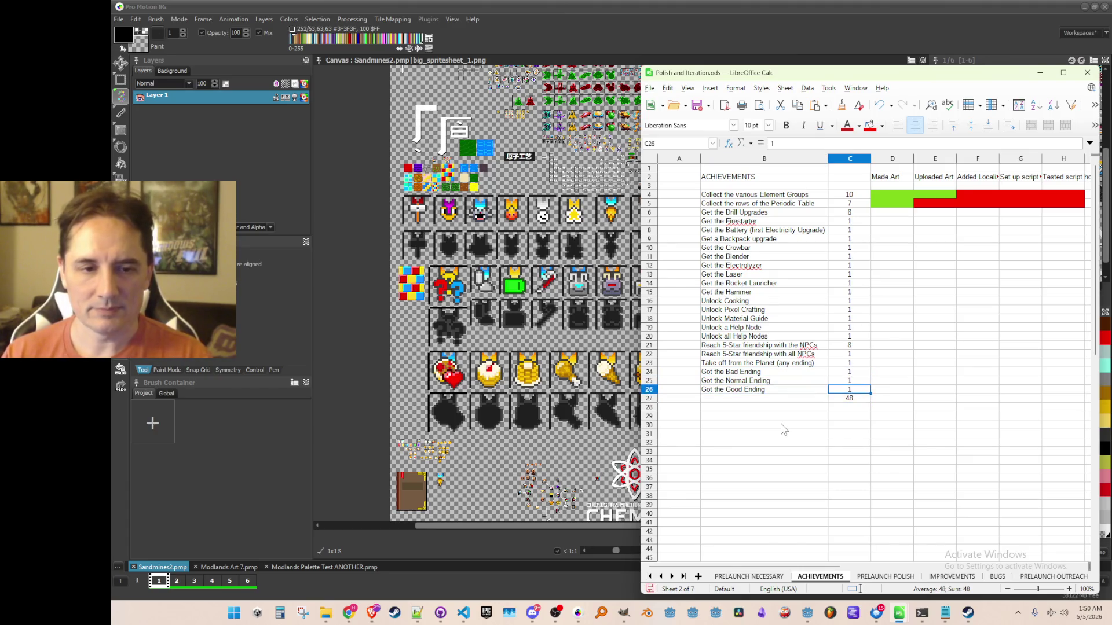
pyautogui.write('1')
pyautogui.press('Return')
pyautogui.press('Return')
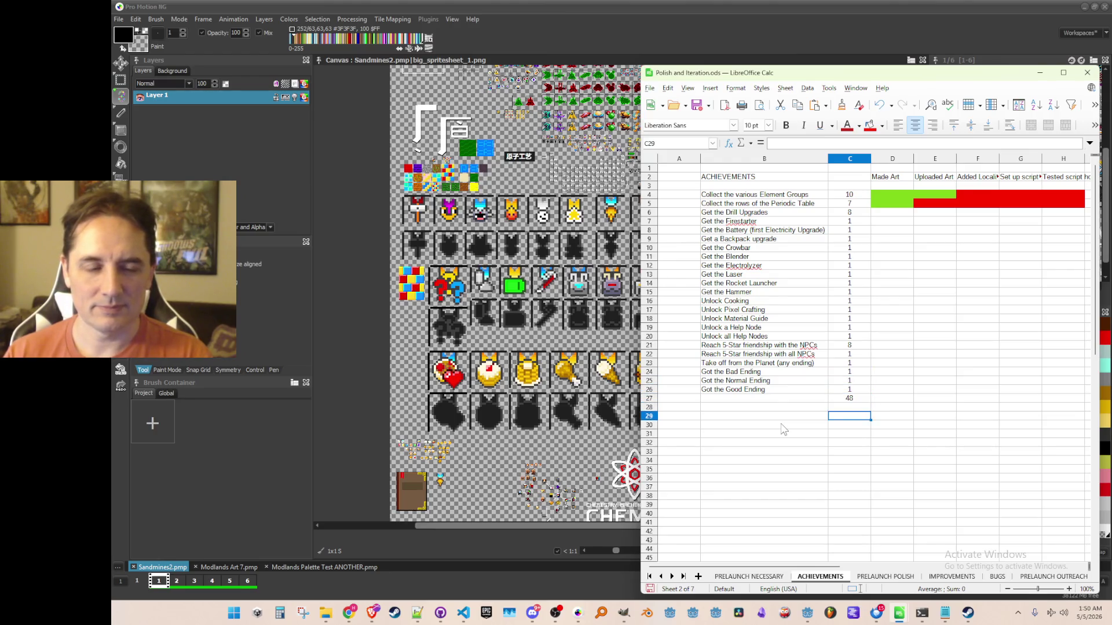
pyautogui.click(854, 391)
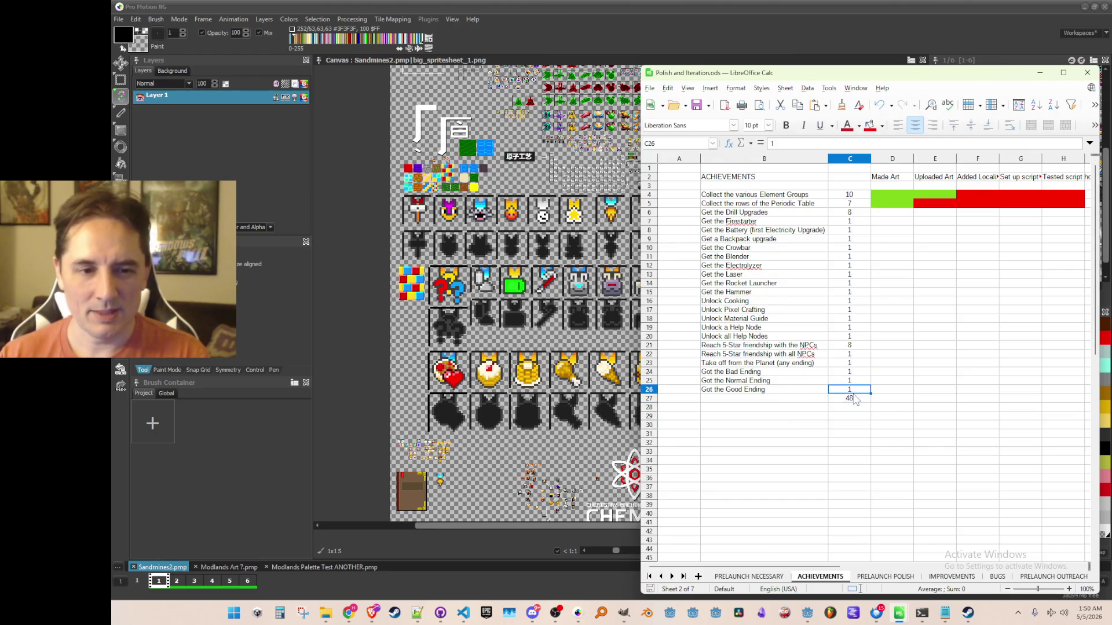
# Change the total formula to =SUM(C4:C26) so it shows 52
pyautogui.click(854, 399)
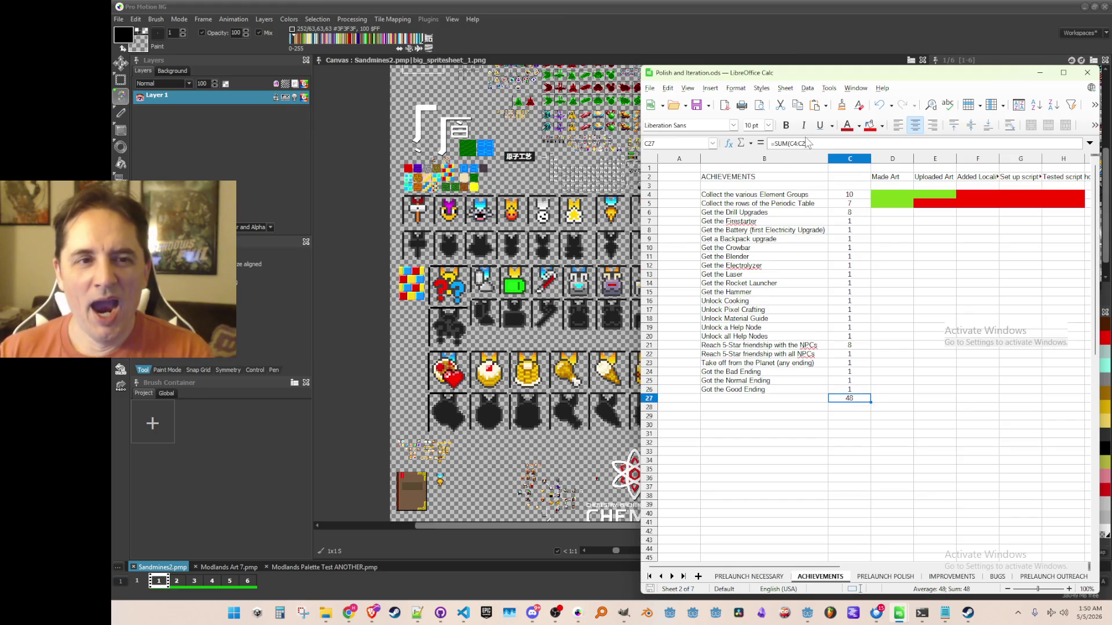
pyautogui.press('F2')
pyautogui.press('End')
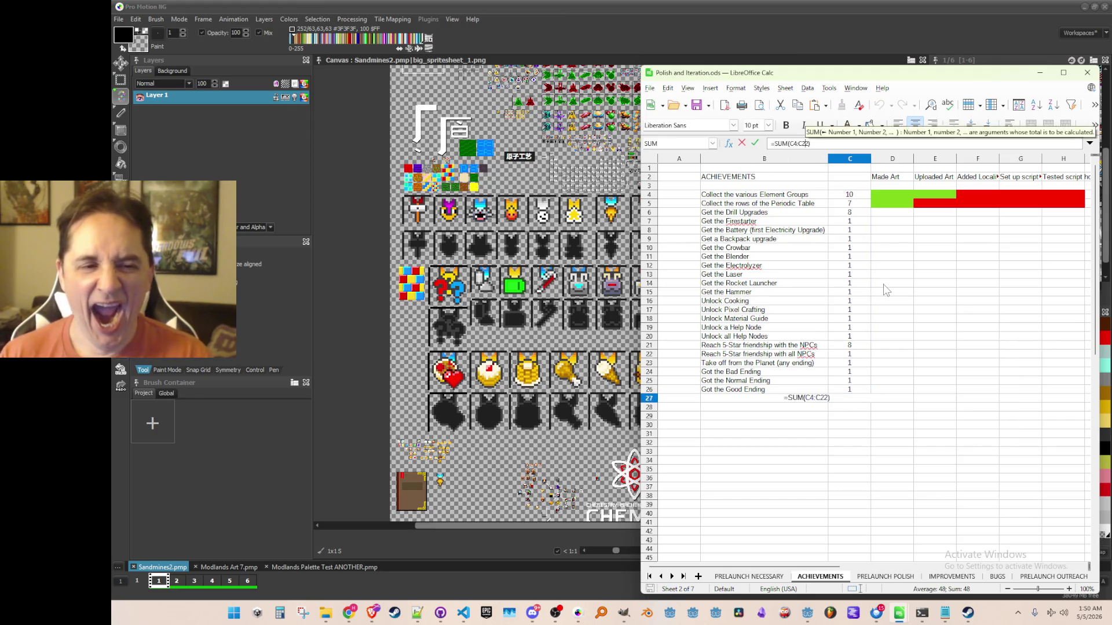
pyautogui.press('Left')
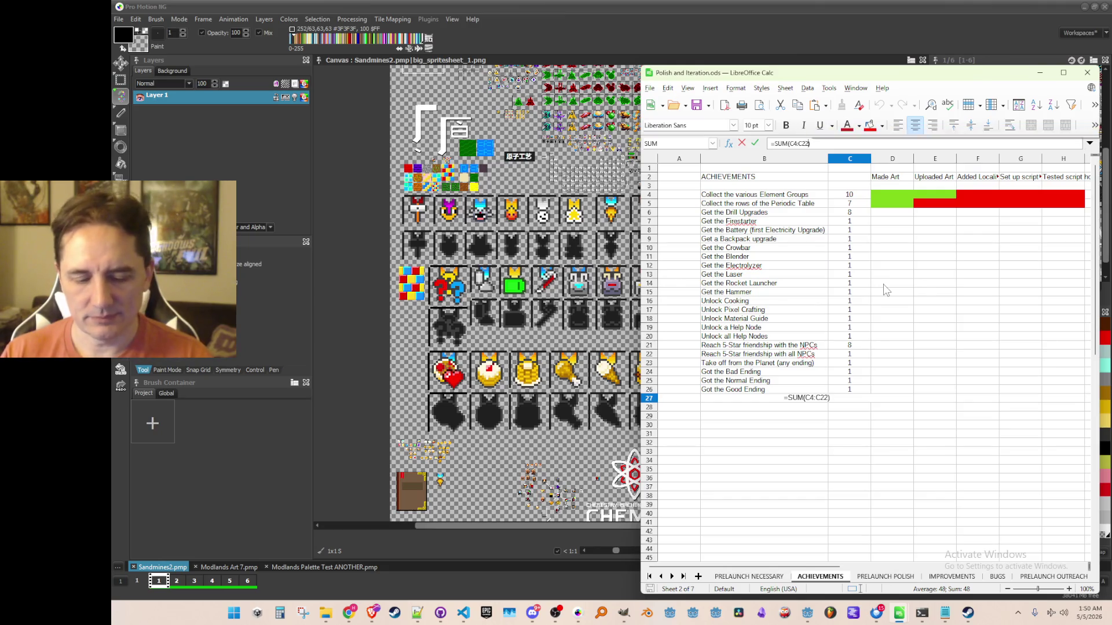
pyautogui.press('BackSpace')
pyautogui.write('6')
pyautogui.press('Return')
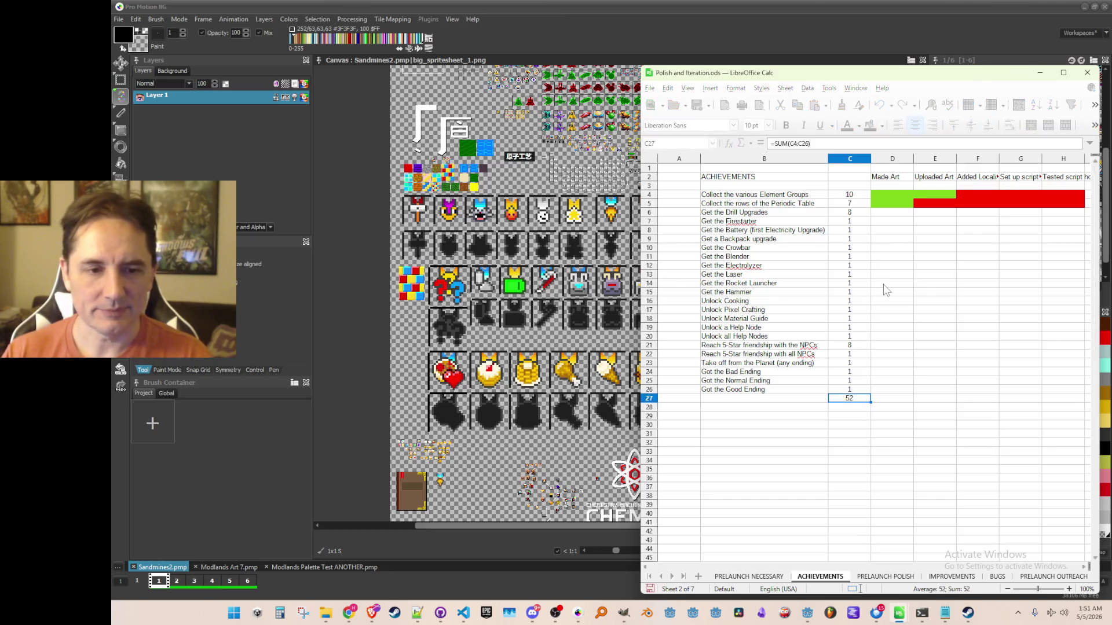
pyautogui.press('Return')
pyautogui.press('Up')
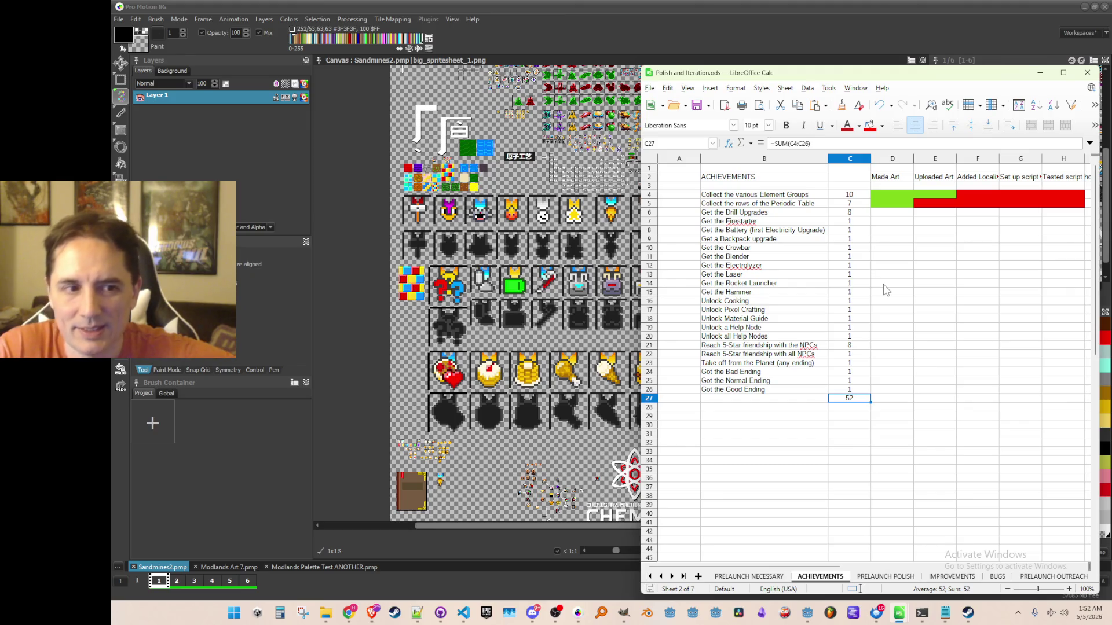
# Copy the green Made Art status cell D5, then return to Pro Motion NG
pyautogui.click(881, 205)
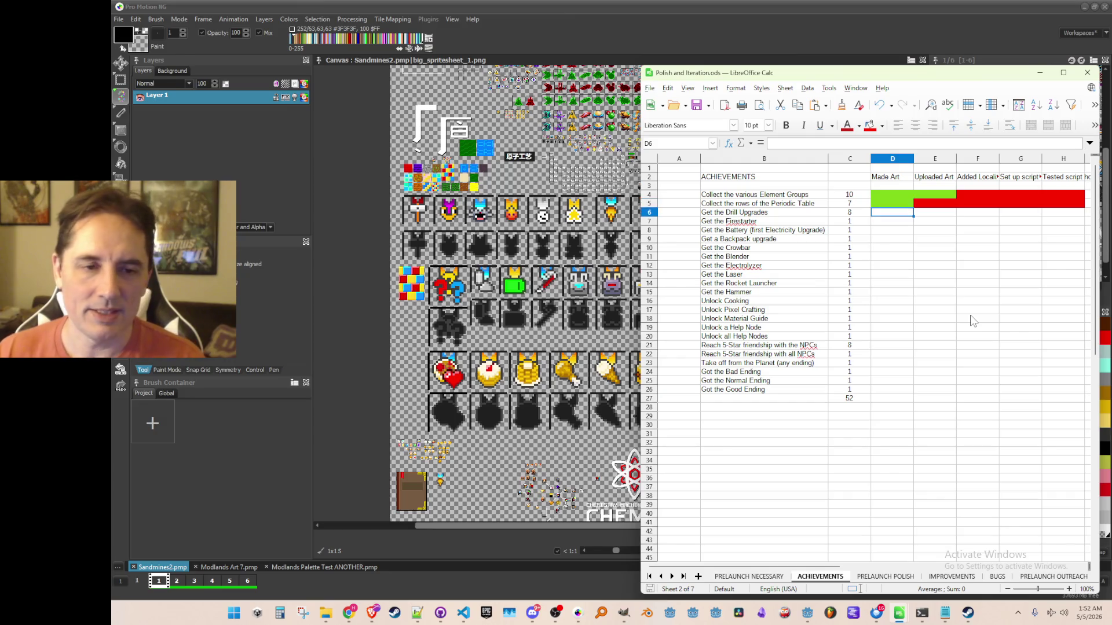
pyautogui.hotkey('ctrl', 'c')
pyautogui.press('Down')
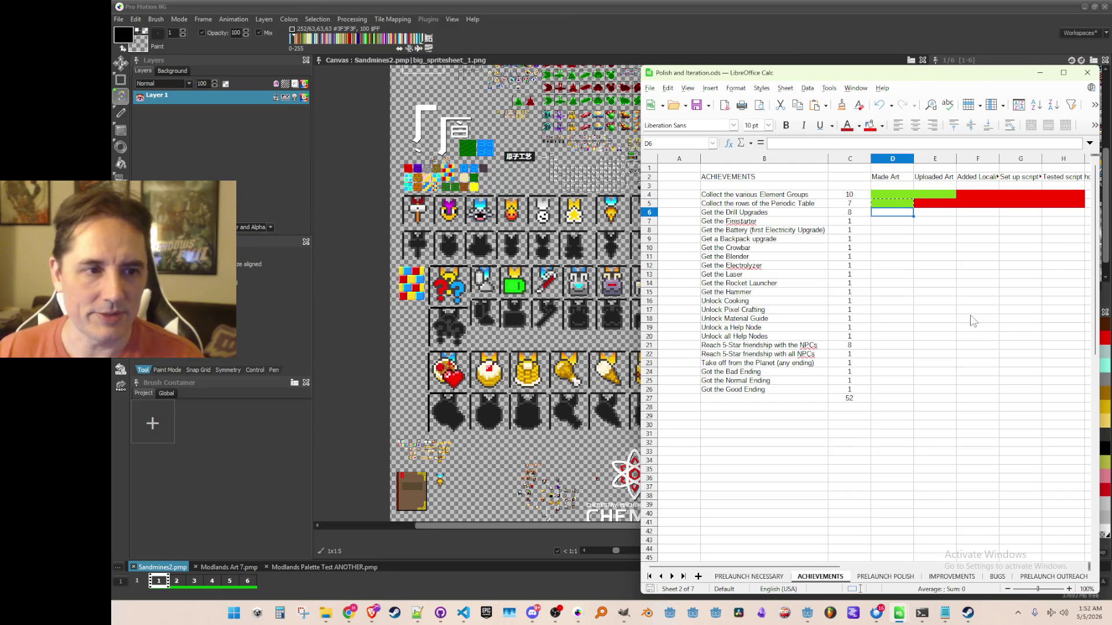
pyautogui.click(890, 7)
pyautogui.scroll(-2, 790, 266)
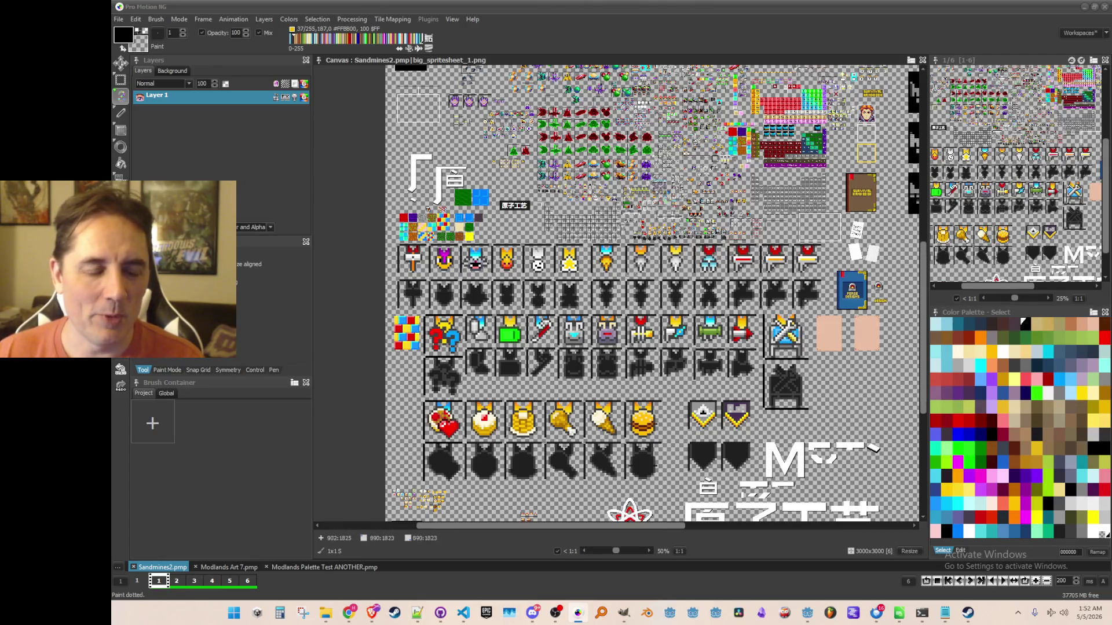
# Zoom in and out over the spritesheet's achievement icons, then bring Calc back to the front
pyautogui.scroll(-1, 741, 249)
pyautogui.scroll(1, 741, 249)
pyautogui.scroll(-1, 742, 249)
pyautogui.scroll(1, 741, 249)
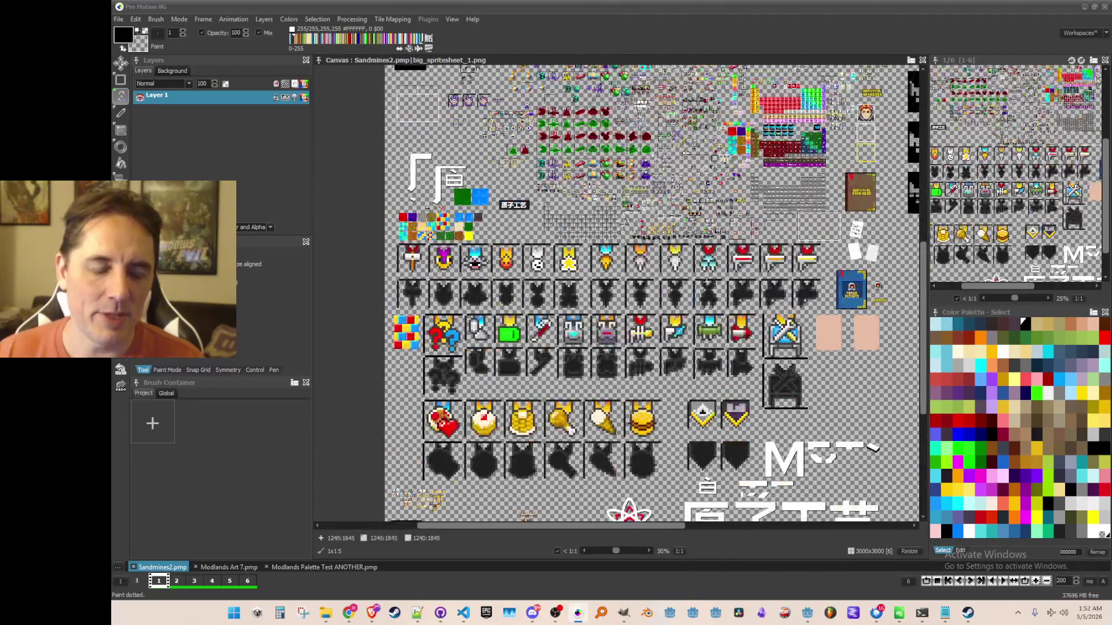
pyautogui.scroll(-2, 741, 249)
pyautogui.scroll(1, 741, 249)
pyautogui.scroll(1, 689, 301)
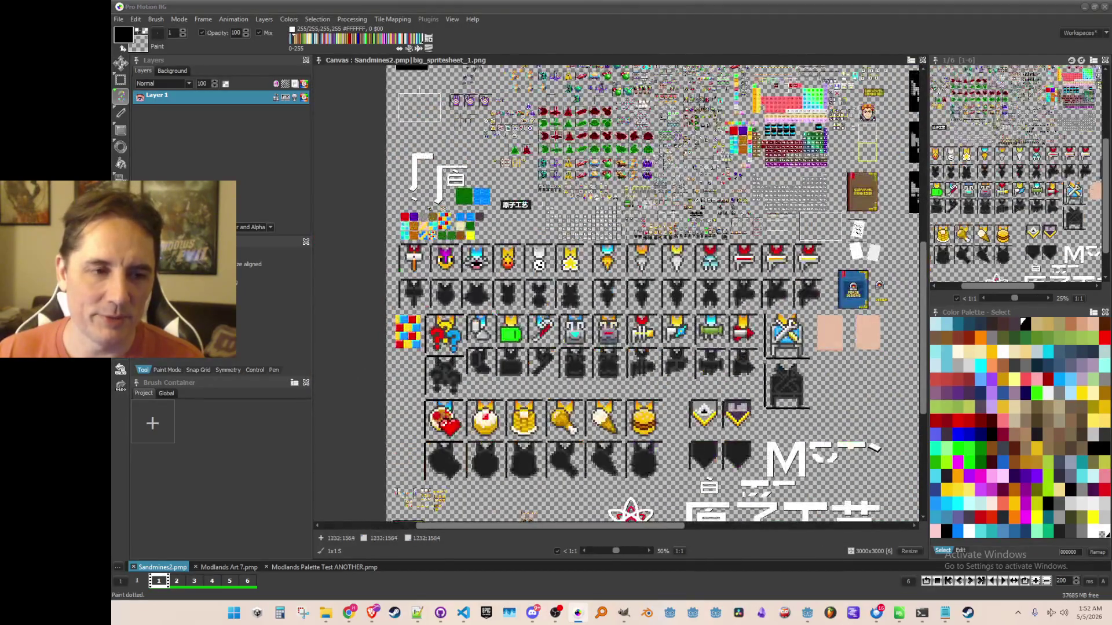
pyautogui.scroll(1, 690, 301)
pyautogui.scroll(-1, 690, 301)
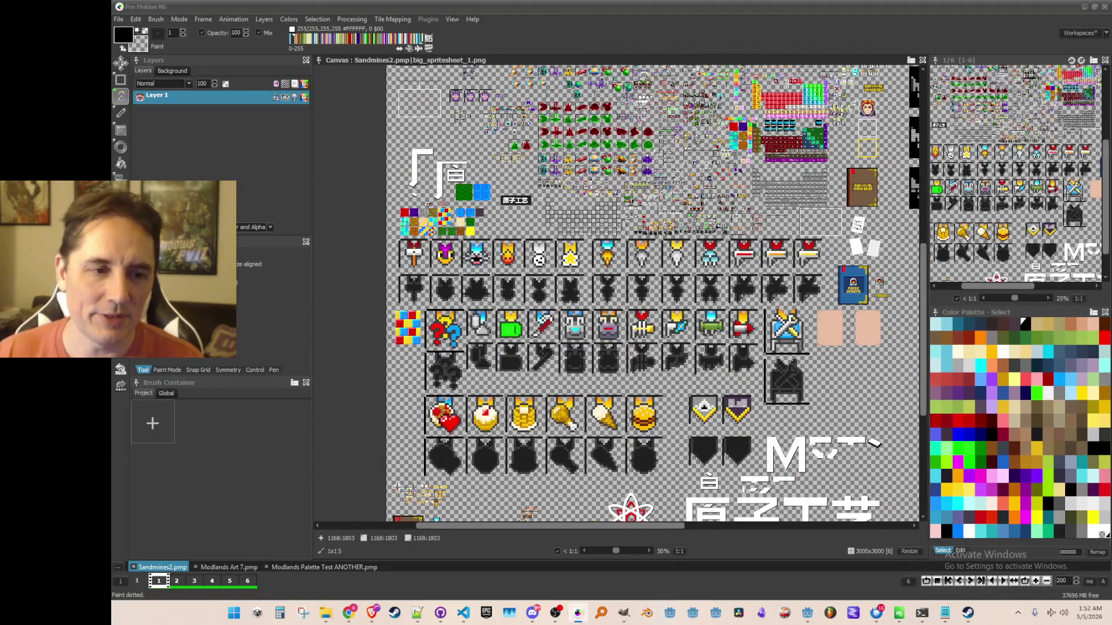
pyautogui.scroll(-1, 690, 301)
pyautogui.scroll(1, 689, 301)
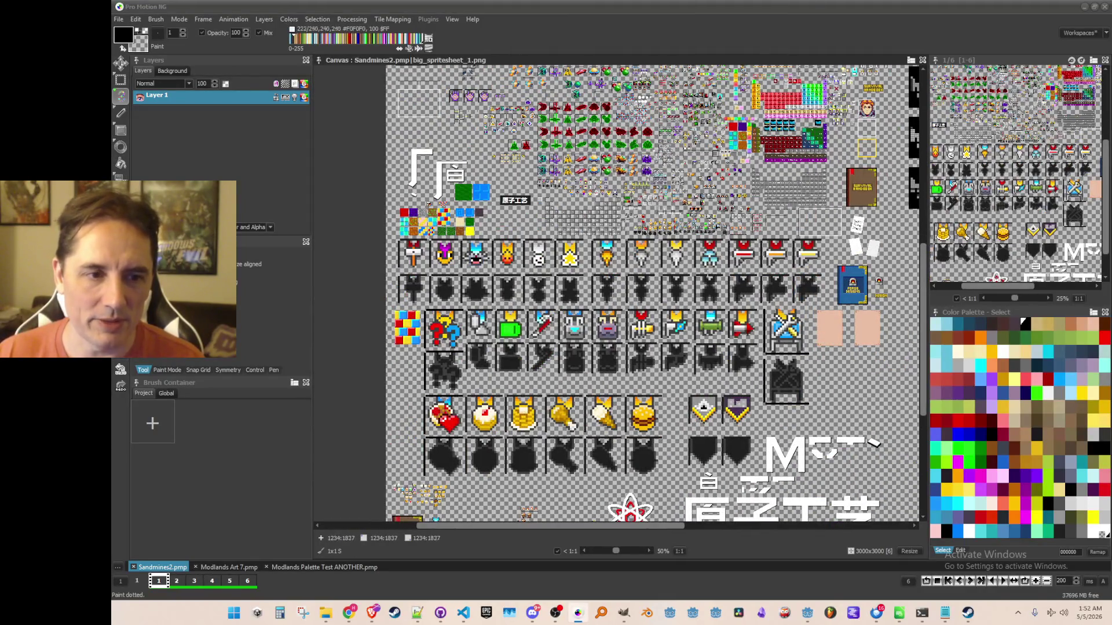
pyautogui.scroll(-1, 712, 278)
pyautogui.scroll(1, 704, 324)
pyautogui.scroll(-1, 703, 325)
pyautogui.scroll(1, 703, 324)
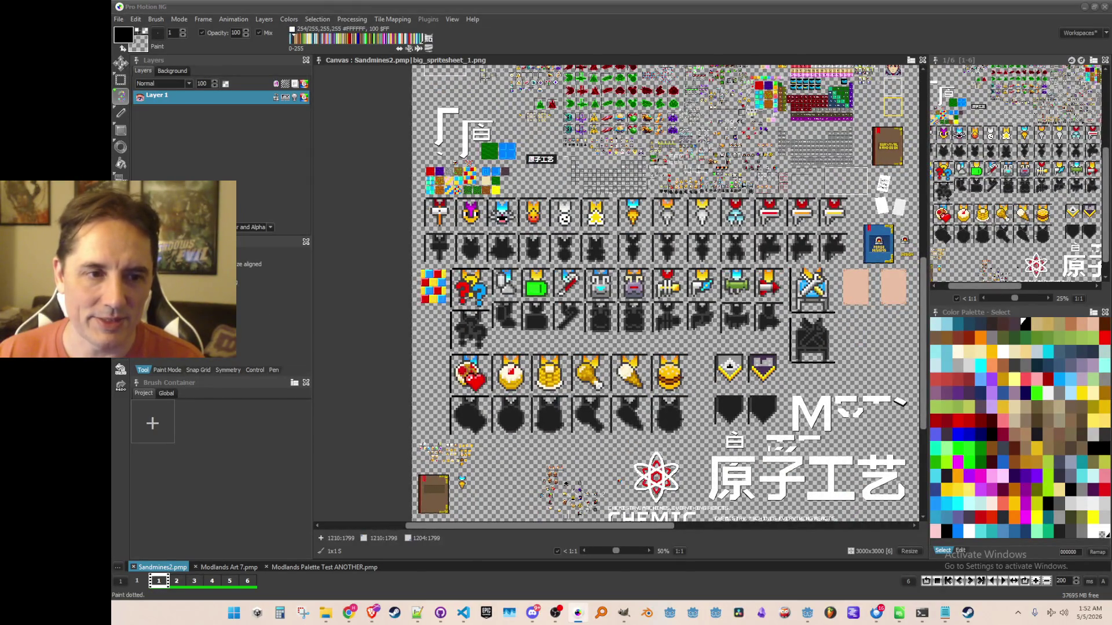
pyautogui.click(899, 613)
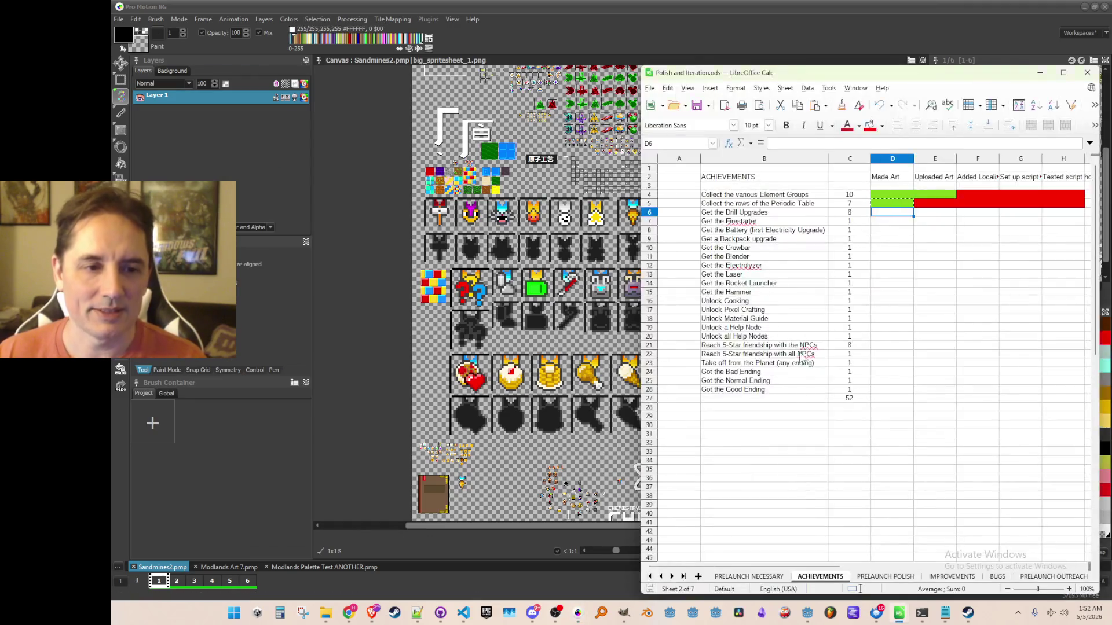
# Select the Battery and Firestarter Made Art cells, then switch back to the Pro Motion NG sprite sheet
pyautogui.click(899, 232)
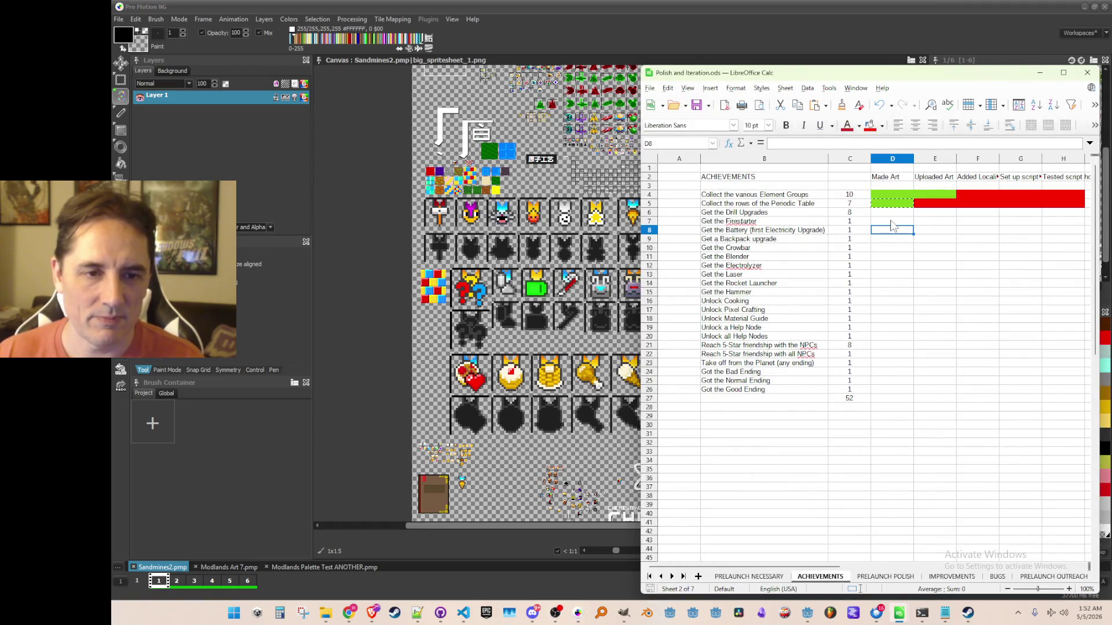
pyautogui.click(892, 220)
pyautogui.click(859, 43)
pyautogui.scroll(-3, 642, 290)
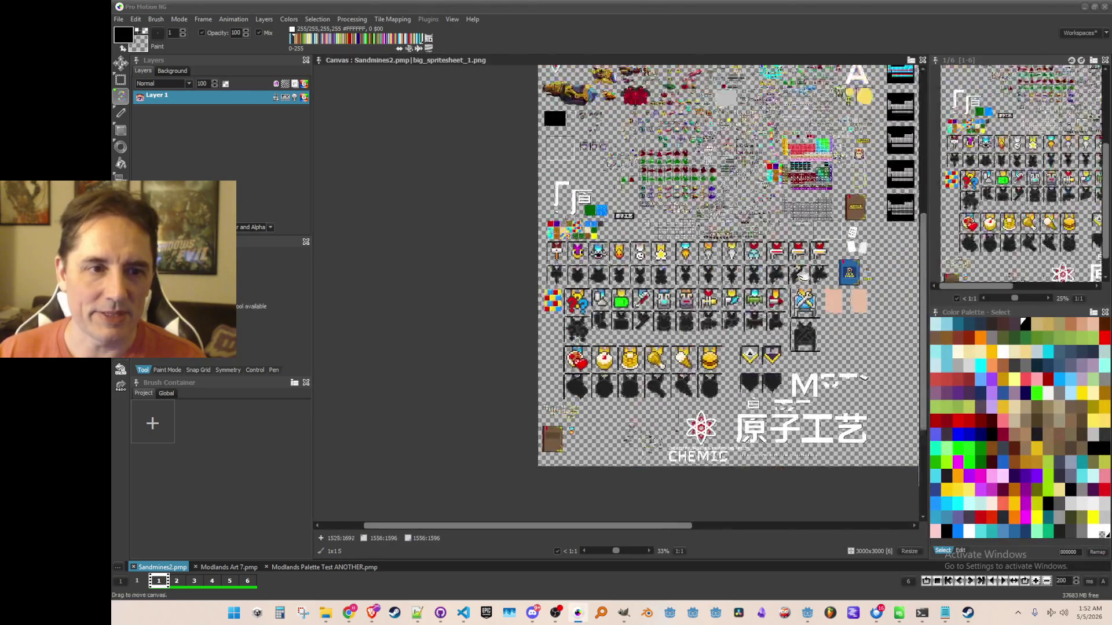
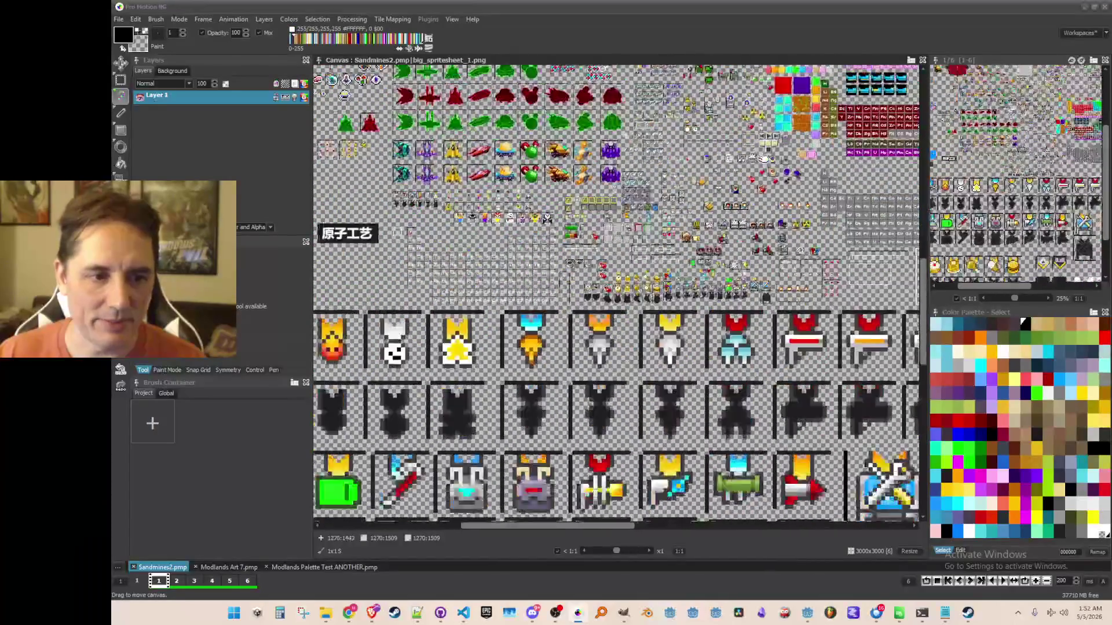
# Scroll through the large achievement icon rows, then switch to the Polish and Iteration spreadsheet
pyautogui.scroll(-1, 616, 292)
pyautogui.scroll(-2, 615, 292)
pyautogui.scroll(1, 615, 292)
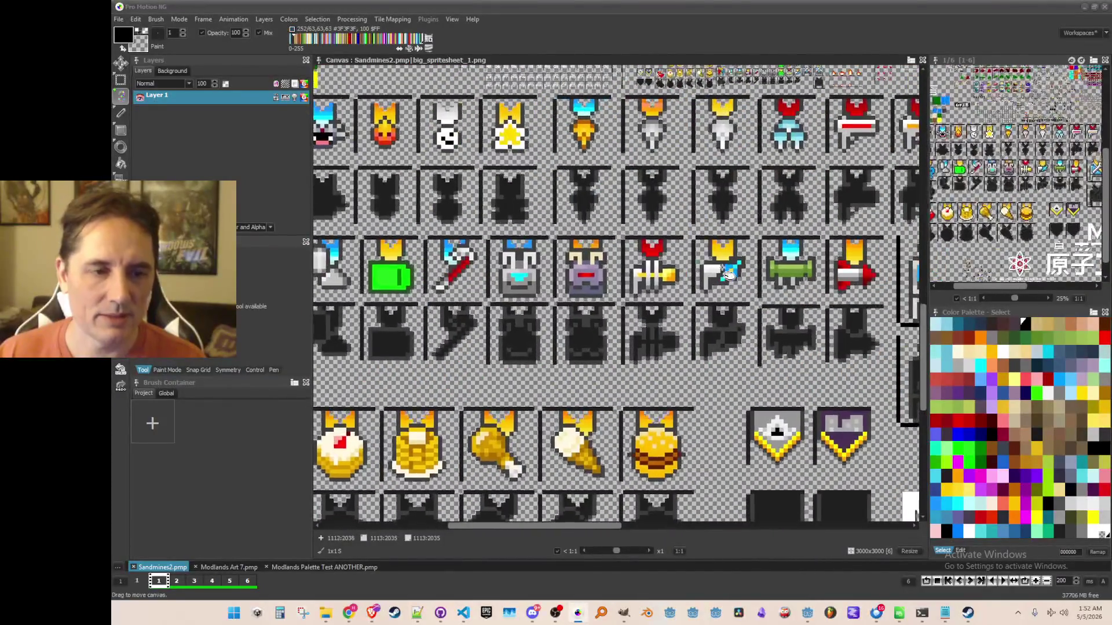
pyautogui.scroll(-1, 616, 292)
pyautogui.hotkey('alt', 'Tab')
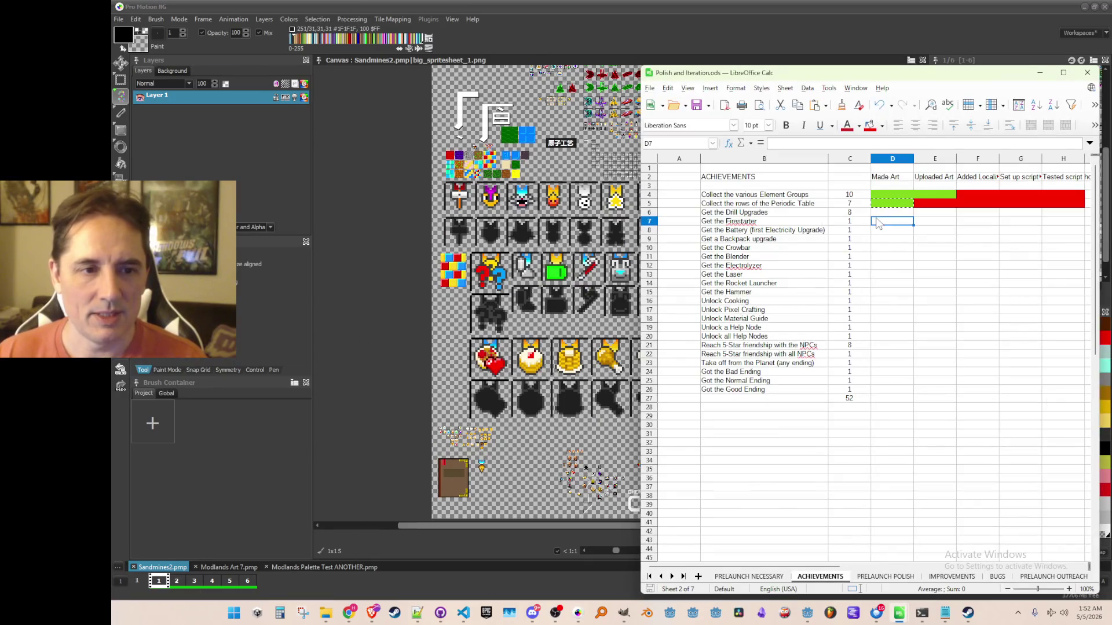
# Paste D5's green Made Art fill into D7 through D15, covering Firestarter through Hammer
pyautogui.click(883, 234)
pyautogui.press('Up')
pyautogui.press('Up')
pyautogui.press('Up')
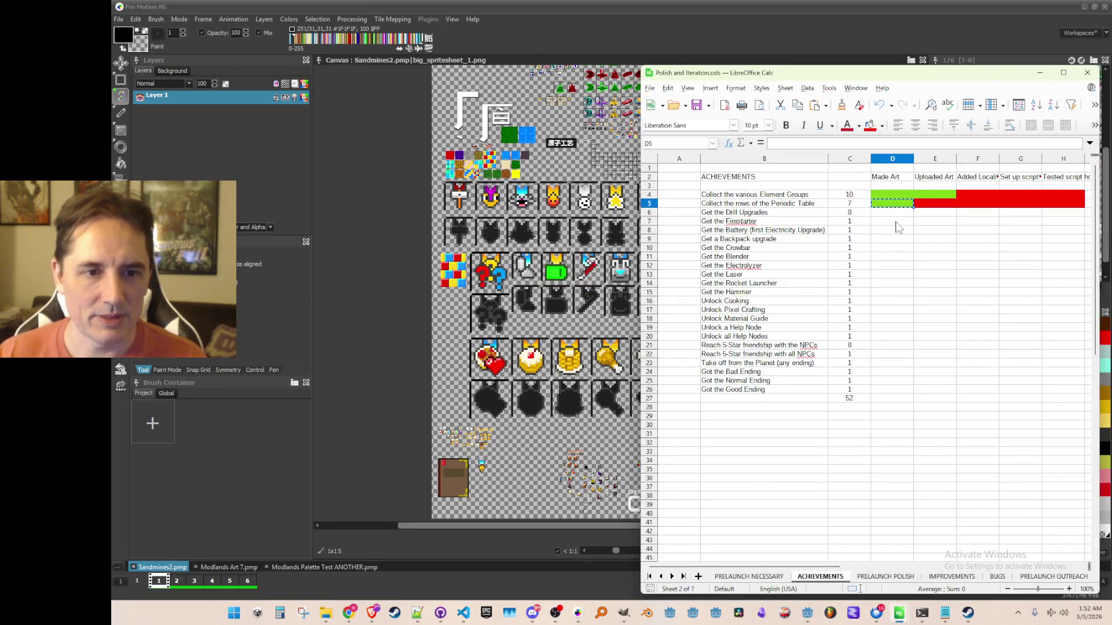
pyautogui.click(896, 222)
pyautogui.hotkey('ctrl', 'v')
pyautogui.press('Down')
pyautogui.hotkey('ctrl', 'v')
pyautogui.press('Down')
pyautogui.hotkey('ctrl', 'v')
pyautogui.press('Down')
pyautogui.hotkey('ctrl', 'v')
pyautogui.press('Down')
pyautogui.hotkey('ctrl', 'v')
pyautogui.press('Down')
pyautogui.hotkey('ctrl', 'v')
pyautogui.press('Down')
pyautogui.hotkey('ctrl', 'v')
pyautogui.press('Down')
pyautogui.hotkey('ctrl', 'v')
pyautogui.press('Down')
pyautogui.hotkey('ctrl', 'v')
pyautogui.press('Down')
pyautogui.press('Escape')
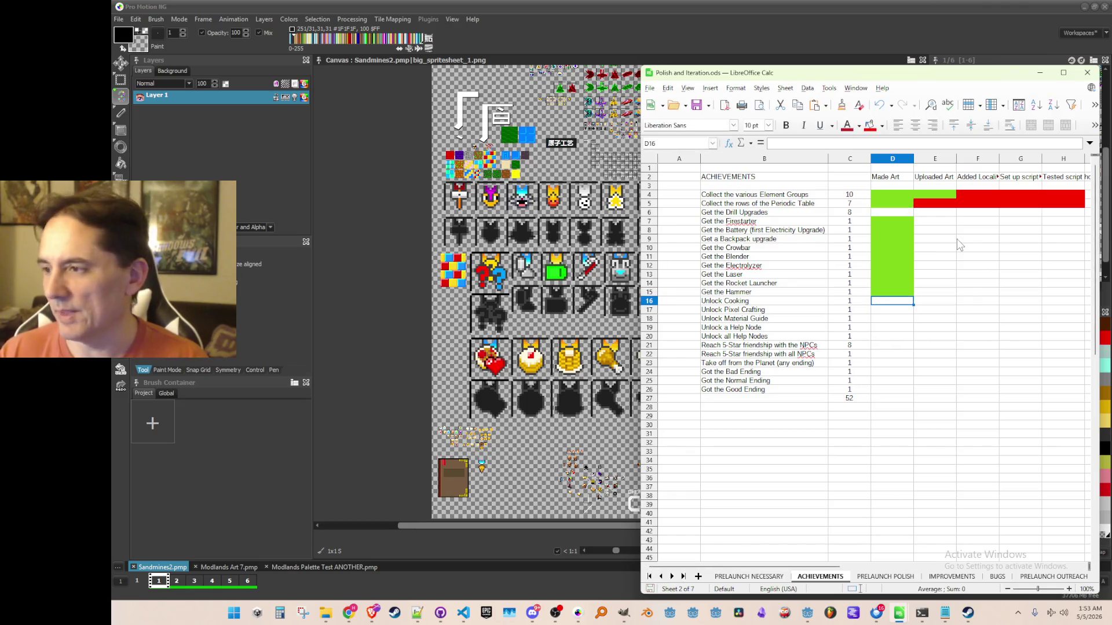
# Select the red cells in rows 4 and 5 and remove their red fill
pyautogui.press('Up')
pyautogui.press('Up')
pyautogui.press('Up')
pyautogui.press('Down')
pyautogui.press('Down')
pyautogui.press('Down')
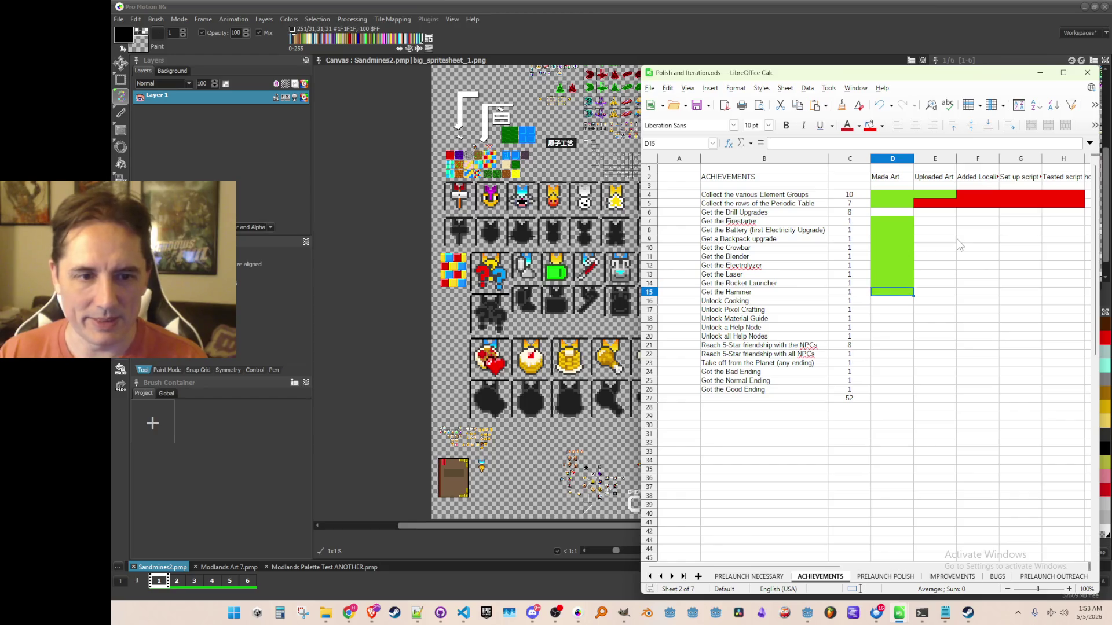
pyautogui.press('Up')
pyautogui.press('Up')
pyautogui.press('Up')
pyautogui.press('Up')
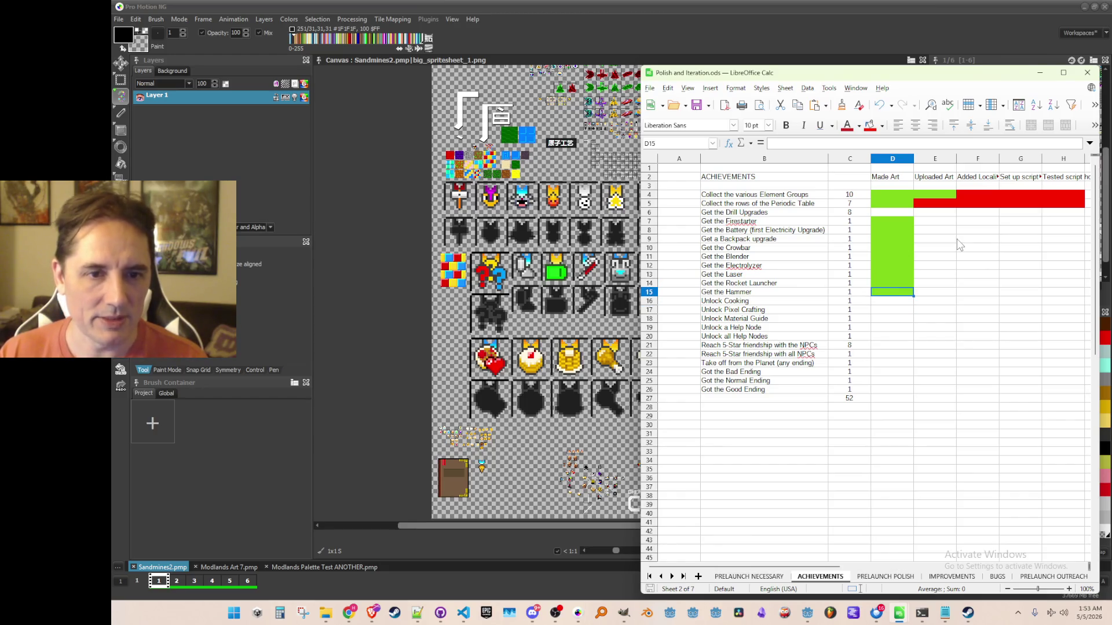
pyautogui.press('Right')
pyautogui.hotkey('shift', 'Right')
pyautogui.hotkey('shift', 'Right')
pyautogui.hotkey('shift', 'Right')
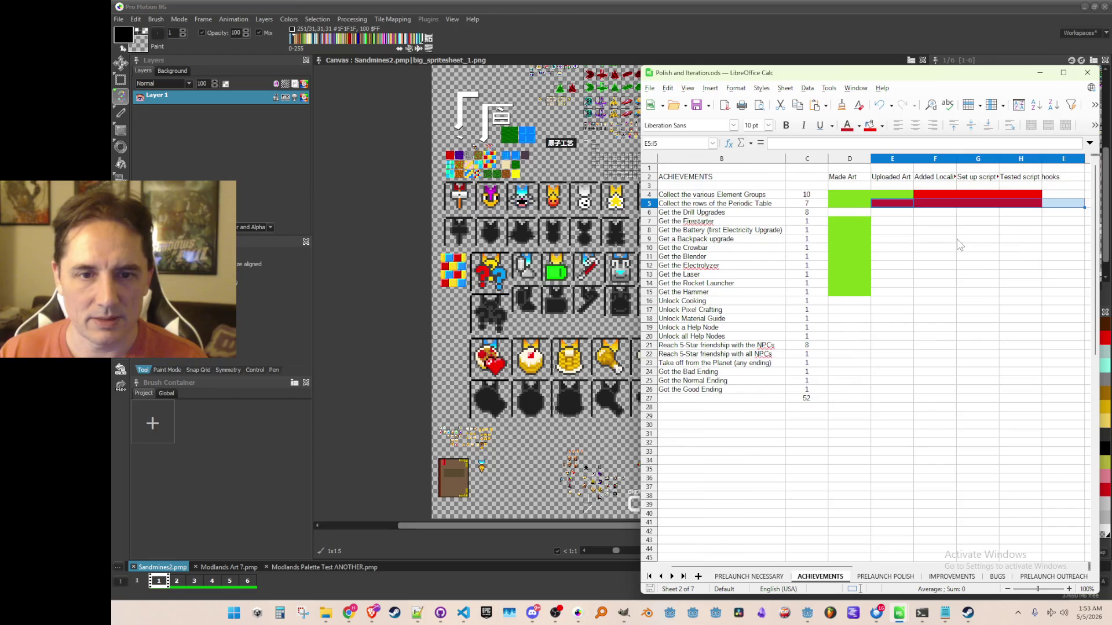
pyautogui.hotkey('ctrl', 'z')
pyautogui.hotkey('ctrl', 'z')
pyautogui.hotkey('ctrl', 'z')
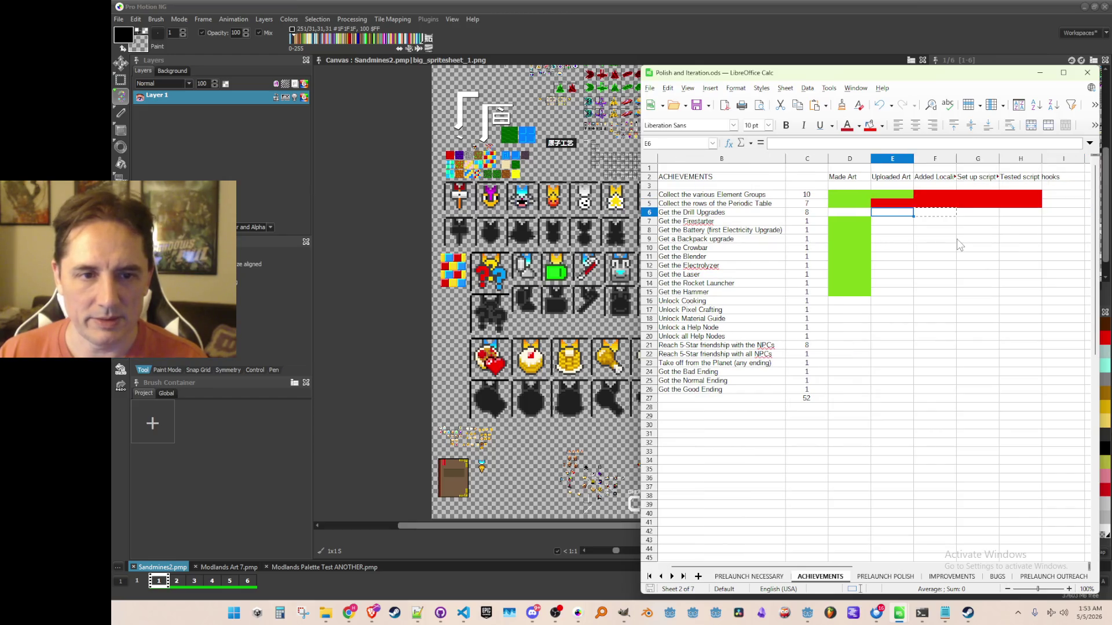
pyautogui.hotkey('ctrl', 'z')
pyautogui.hotkey('ctrl', 'z')
pyautogui.hotkey('ctrl', 'z')
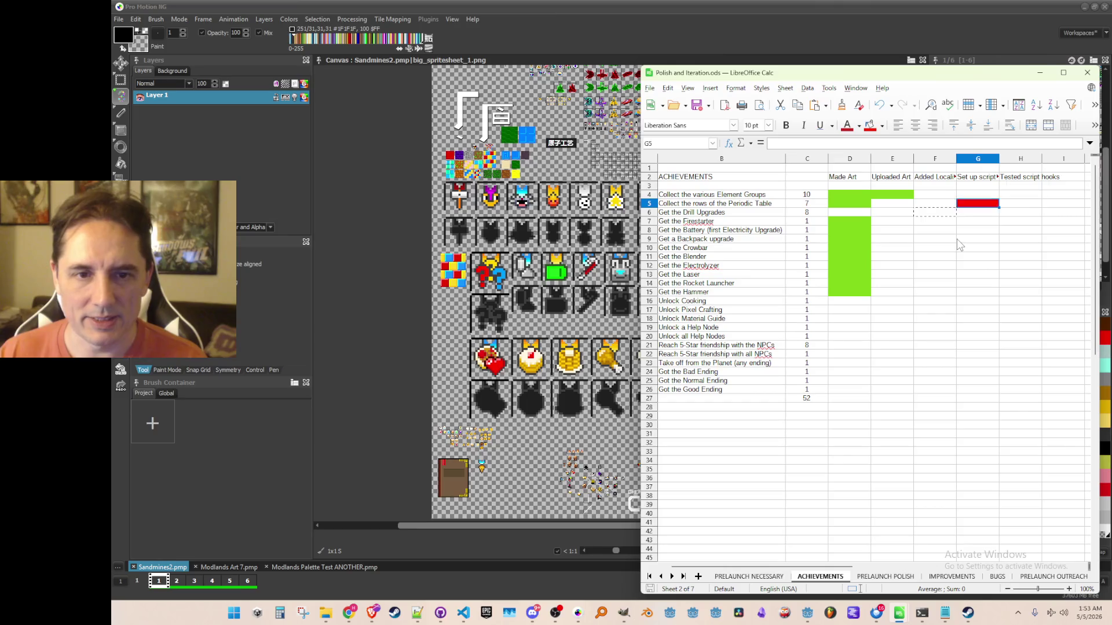
# Check rows 4–5 and the Made Art column, ending on D16, the first unmarked achievement
pyautogui.press('Left')
pyautogui.press('Up')
pyautogui.press('Left')
pyautogui.press('Left')
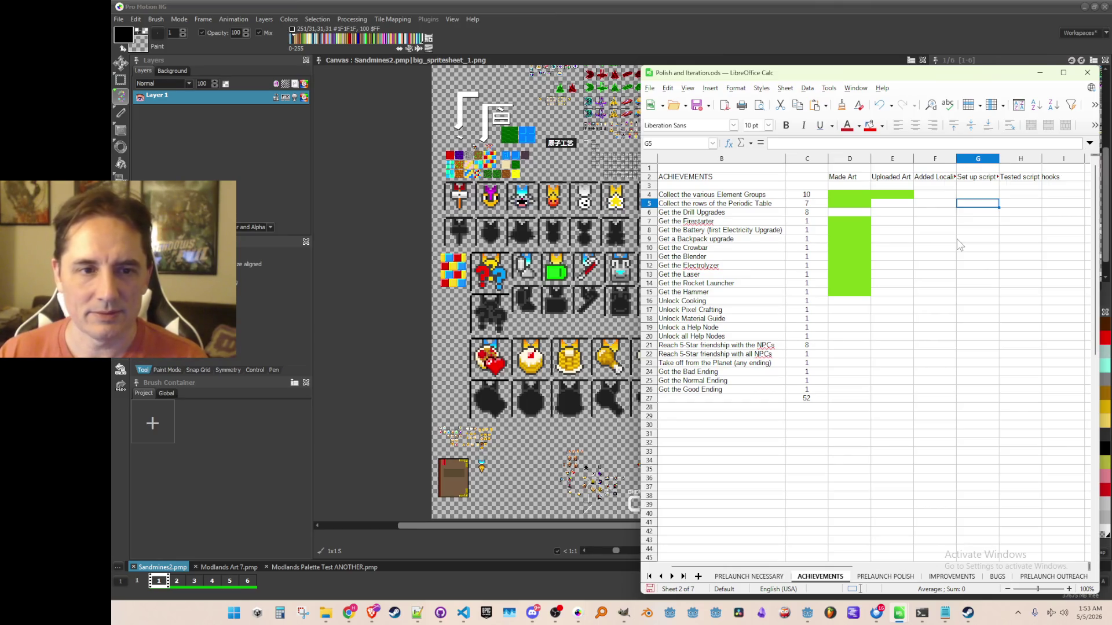
pyautogui.press('Left')
pyautogui.press('Left')
pyautogui.press('Left')
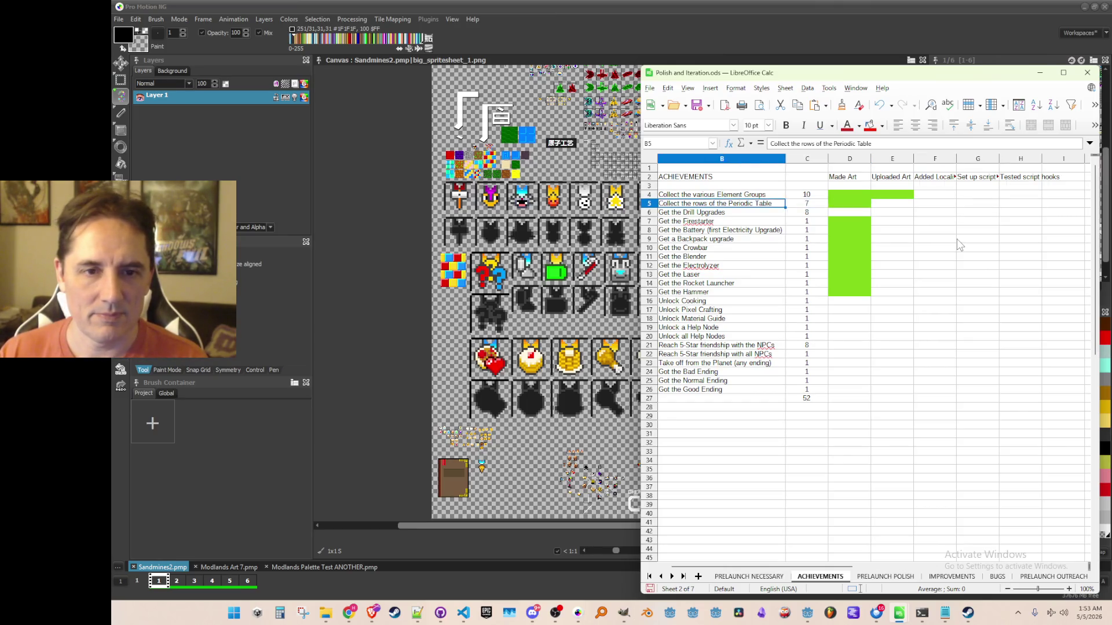
pyautogui.press('Right')
pyautogui.press('Right')
pyautogui.press('Right')
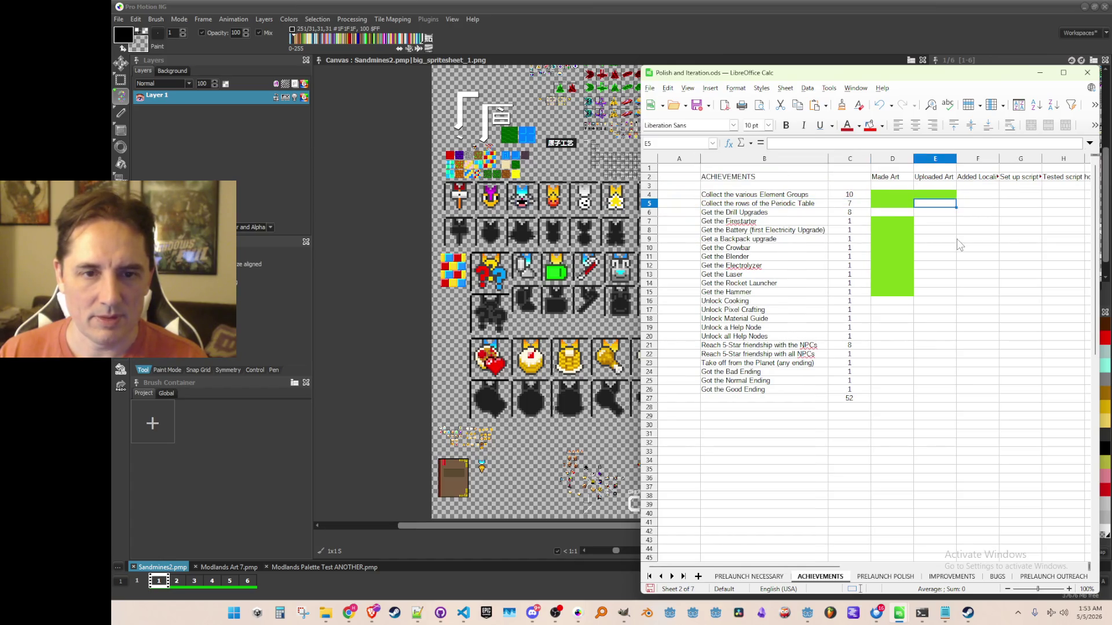
pyautogui.press('Up')
pyautogui.press('Left')
pyautogui.press('Down')
pyautogui.press('Down')
pyautogui.press('Down')
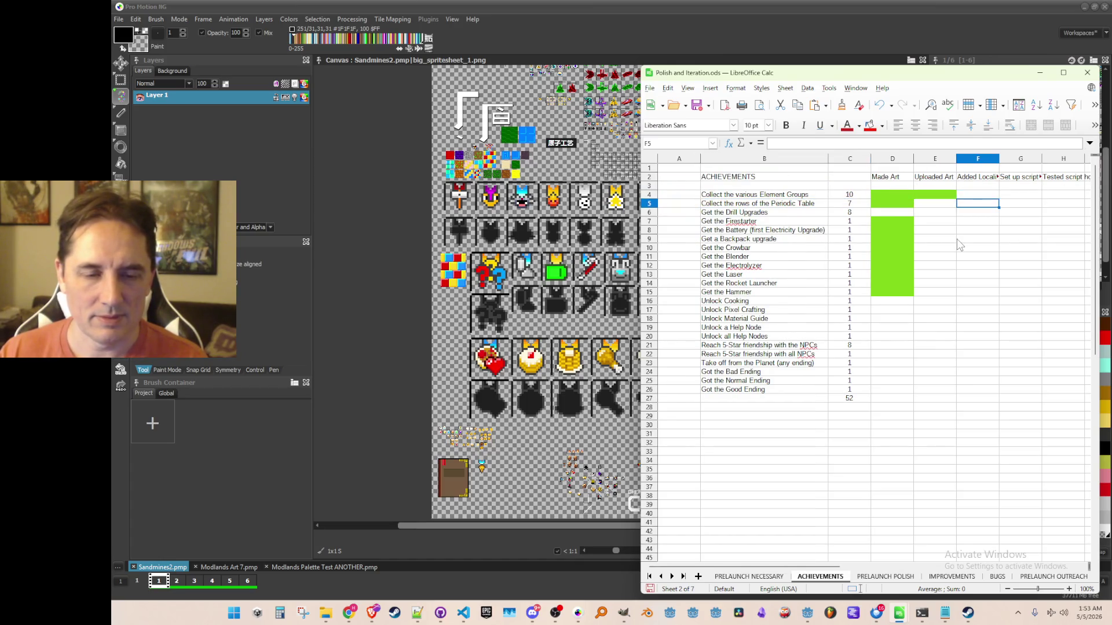
pyautogui.press('Left')
pyautogui.press('Left')
pyautogui.press('Down')
pyautogui.press('Down')
pyautogui.press('Down')
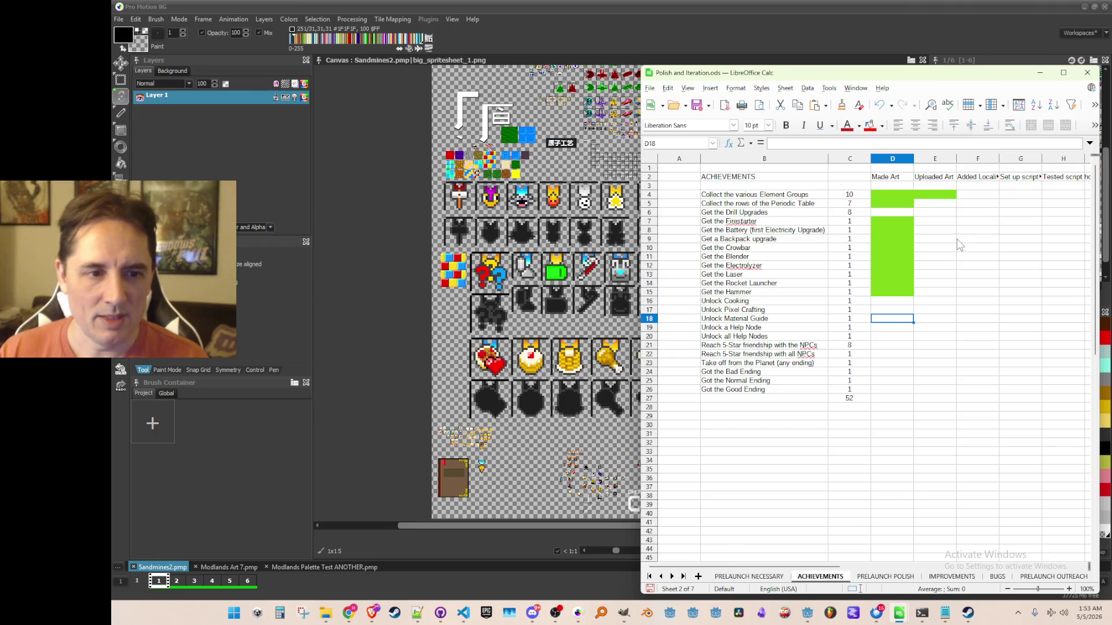
pyautogui.press('Up')
pyautogui.press('Up')
pyautogui.press('Down')
pyautogui.press('Down')
pyautogui.press('Down')
pyautogui.press('Up')
pyautogui.press('Up')
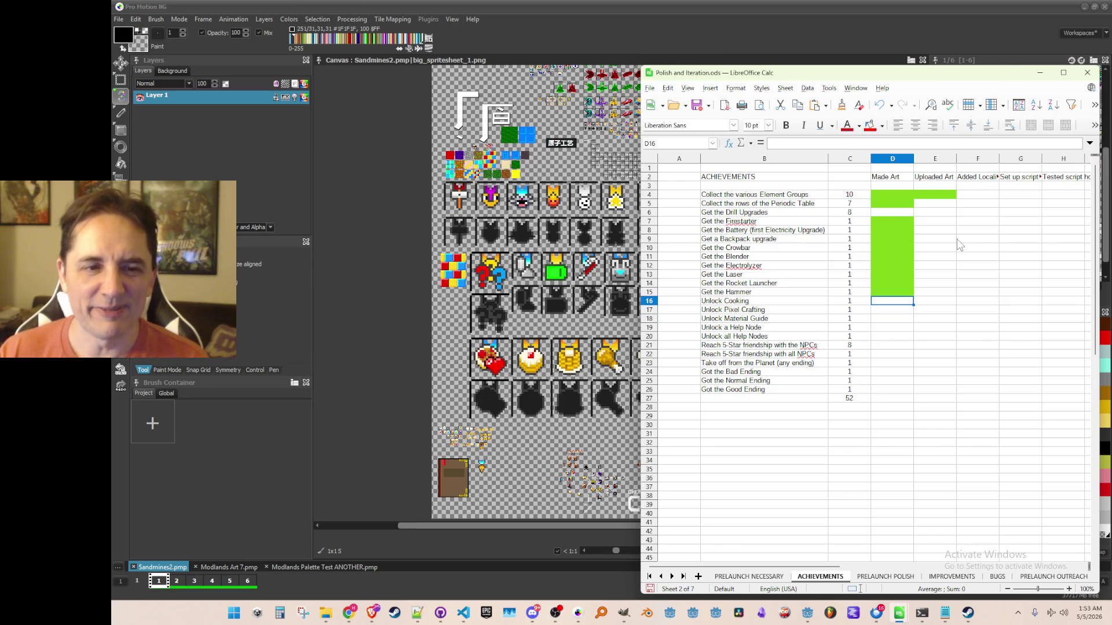
pyautogui.press('Down')
pyautogui.press('Up')
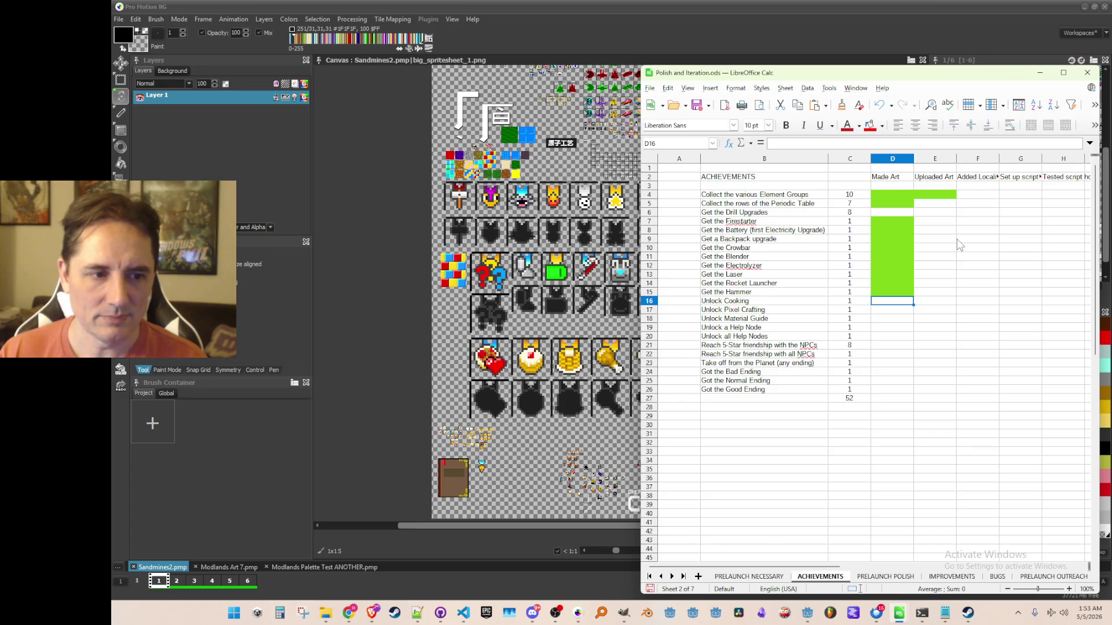
pyautogui.press('Down')
pyautogui.press('Down')
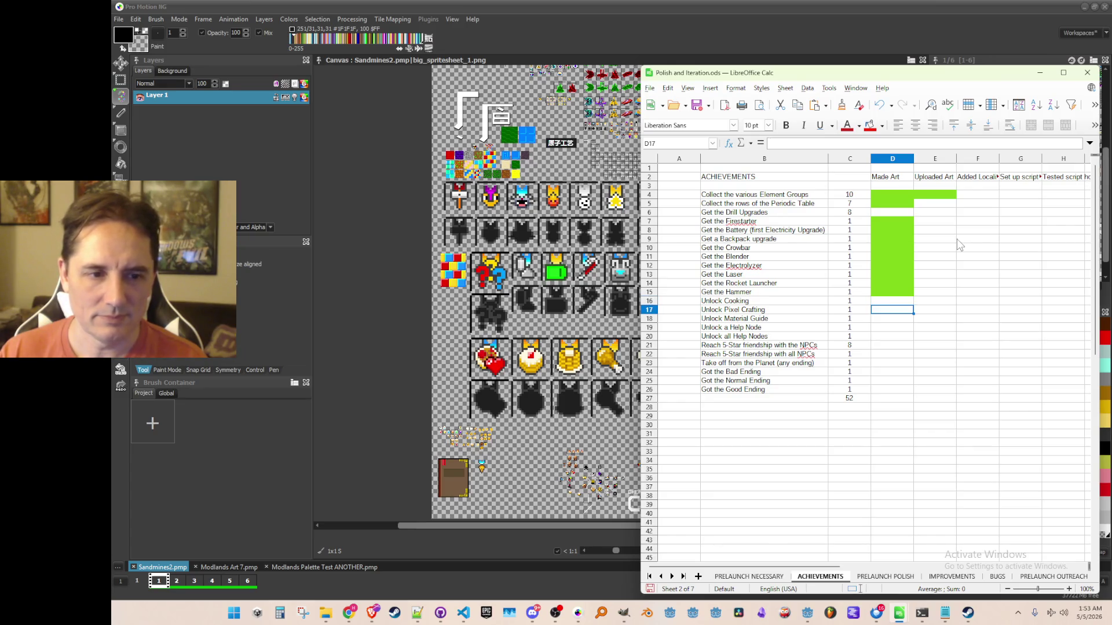
pyautogui.press('Down')
pyautogui.press('Down')
pyautogui.press('Down')
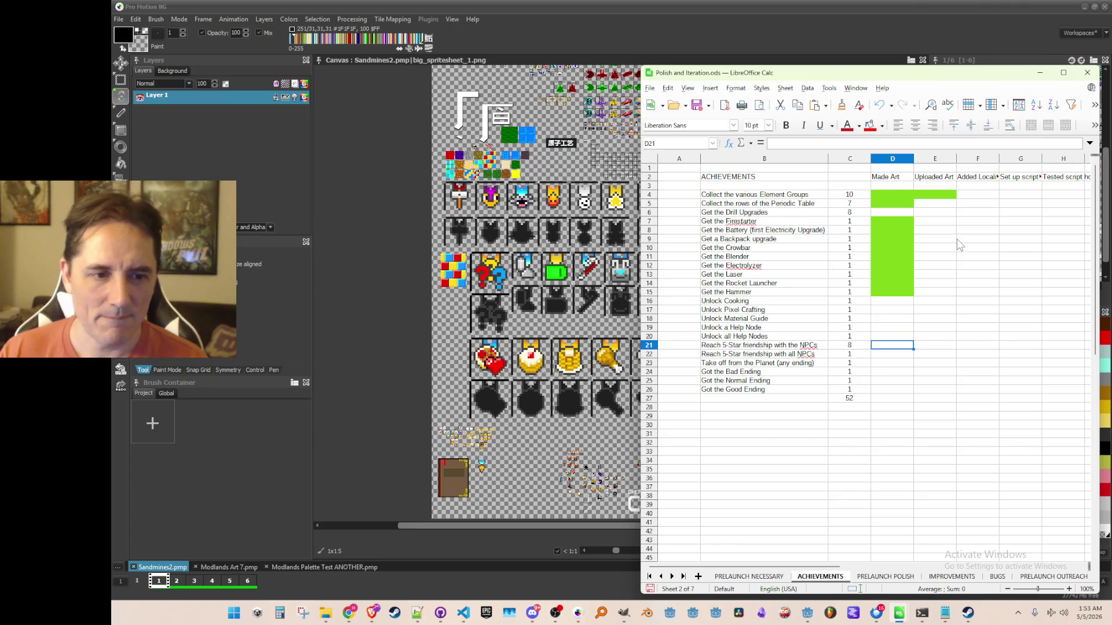
pyautogui.press('Up')
pyautogui.press('Up')
pyautogui.press('Up')
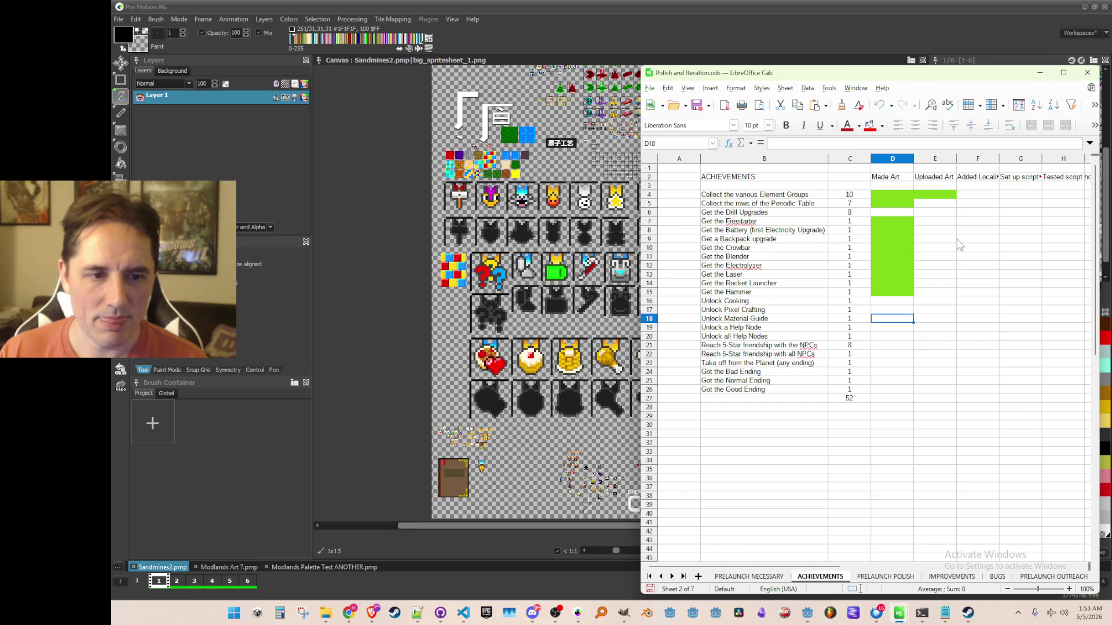
pyautogui.press('Down')
pyautogui.press('Down')
pyautogui.press('Down')
pyautogui.press('Down')
pyautogui.press('Down')
pyautogui.press('Up')
pyautogui.press('Up')
pyautogui.press('Up')
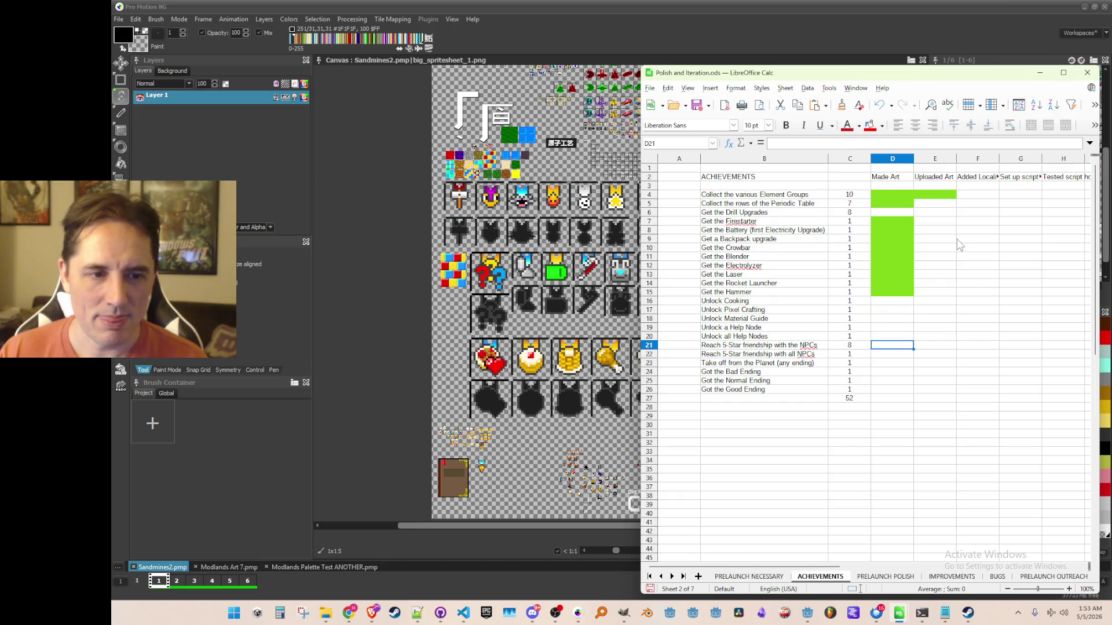
pyautogui.press('Up')
pyautogui.press('Down')
pyautogui.press('Down')
pyautogui.press('Down')
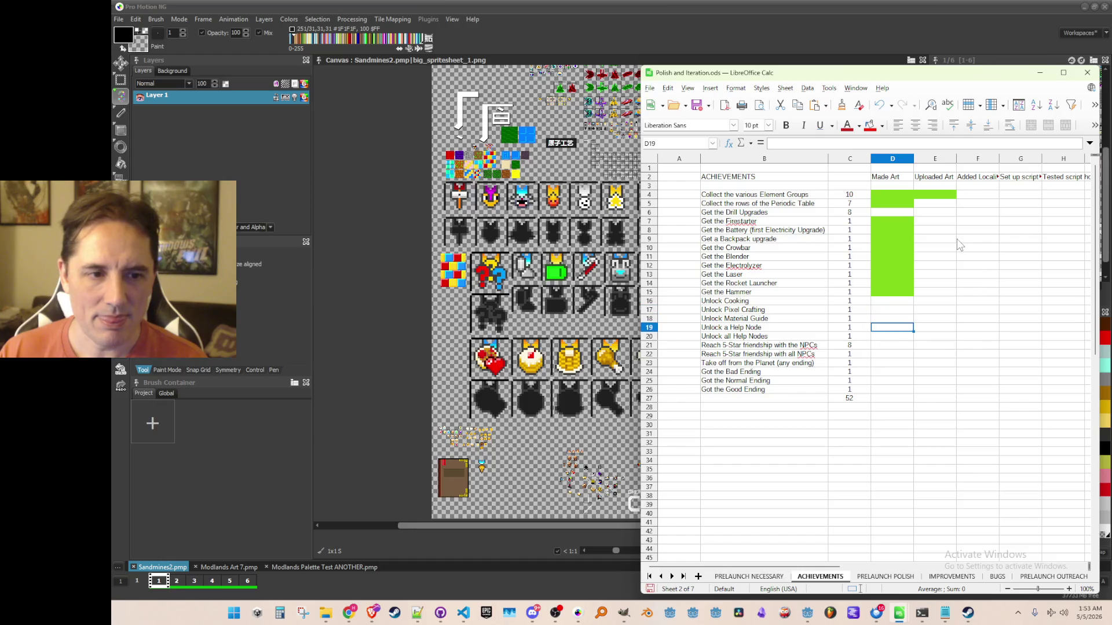
pyautogui.press('Up')
pyautogui.press('Up')
pyautogui.press('Up')
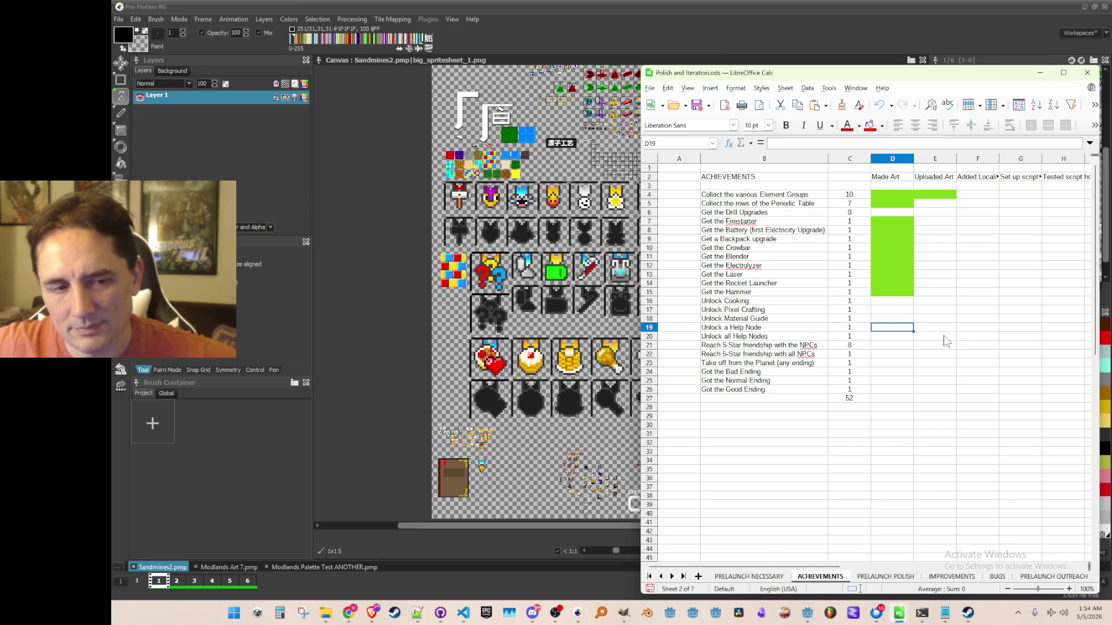
pyautogui.hotkey('alt', 'Tab')
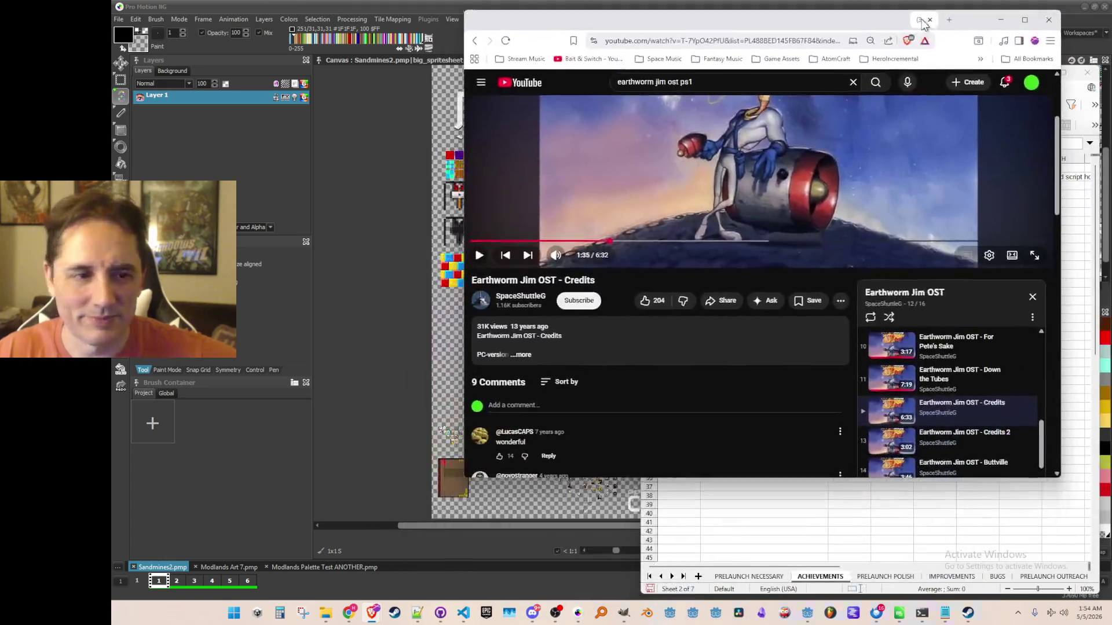
# Play 'Earthworm Jim OST - Buttville' from the playlist and minimize the browser
pyautogui.scroll(2, 652, 262)
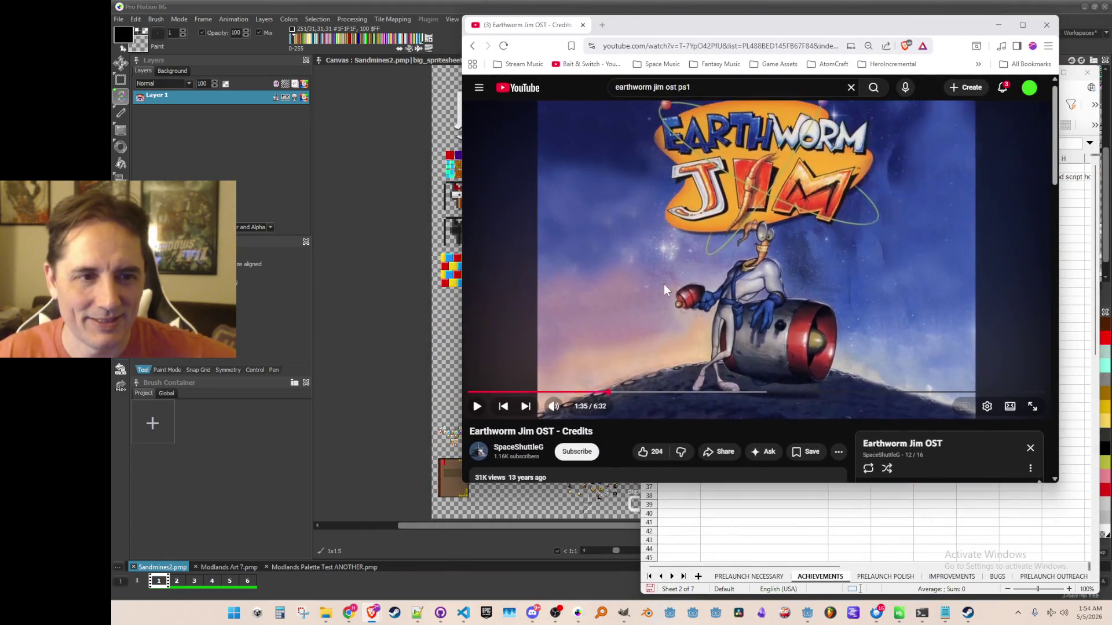
pyautogui.scroll(-2, 685, 260)
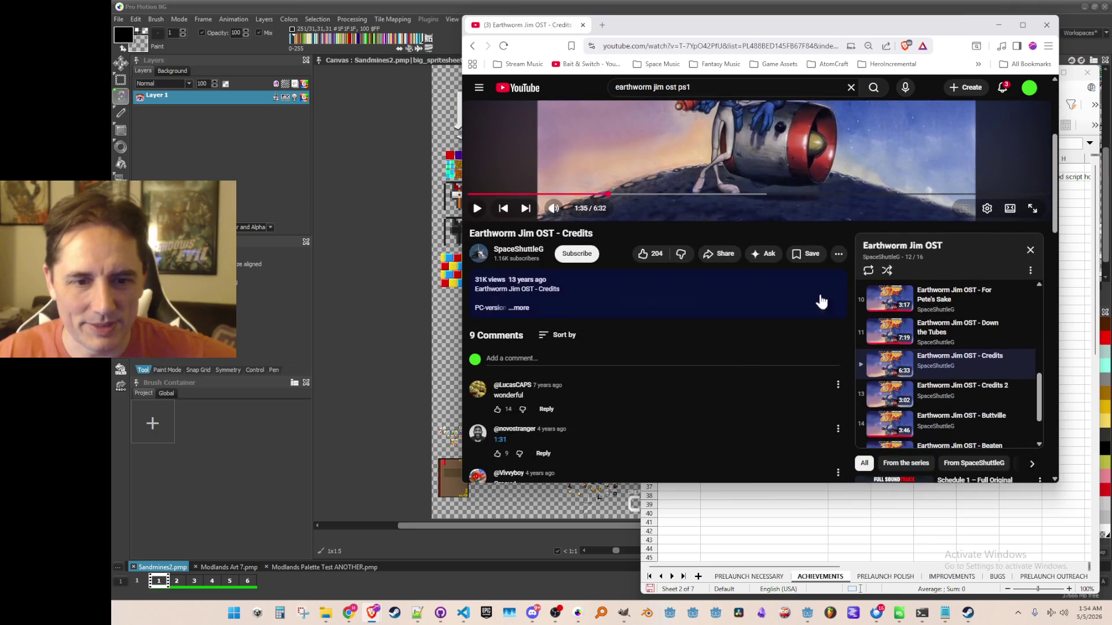
pyautogui.scroll(-1, 928, 362)
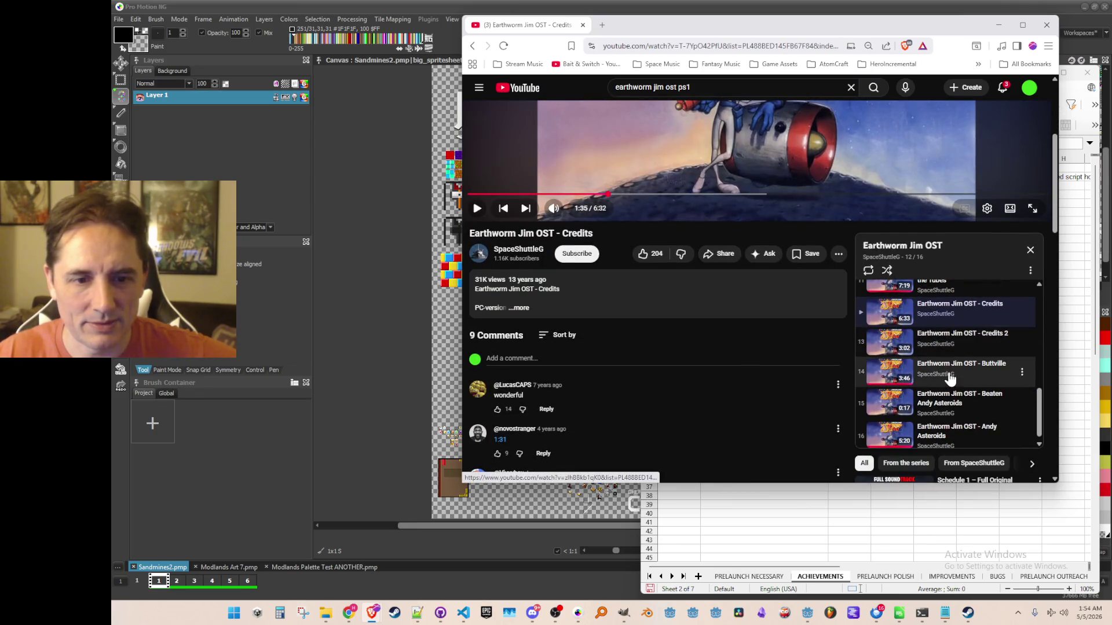
pyautogui.click(926, 368)
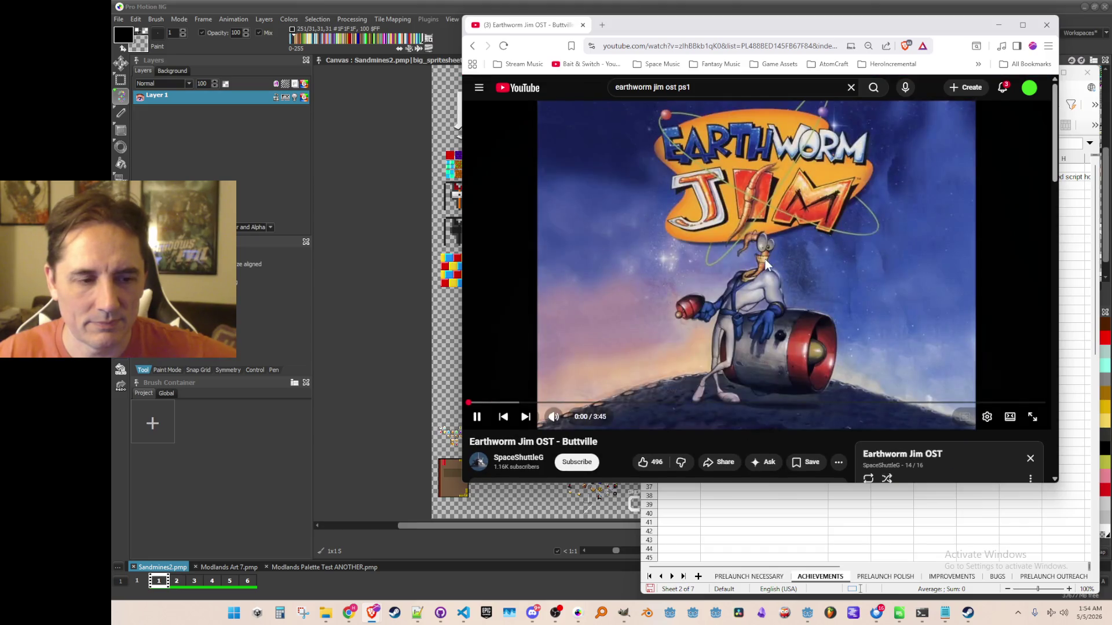
pyautogui.click(999, 25)
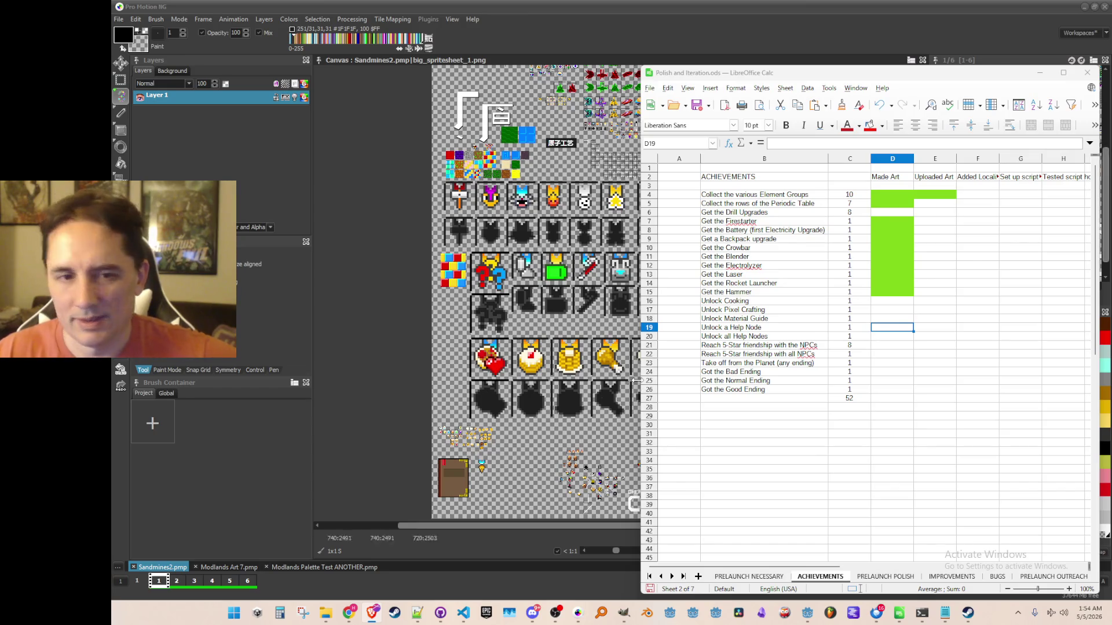
pyautogui.click(905, 312)
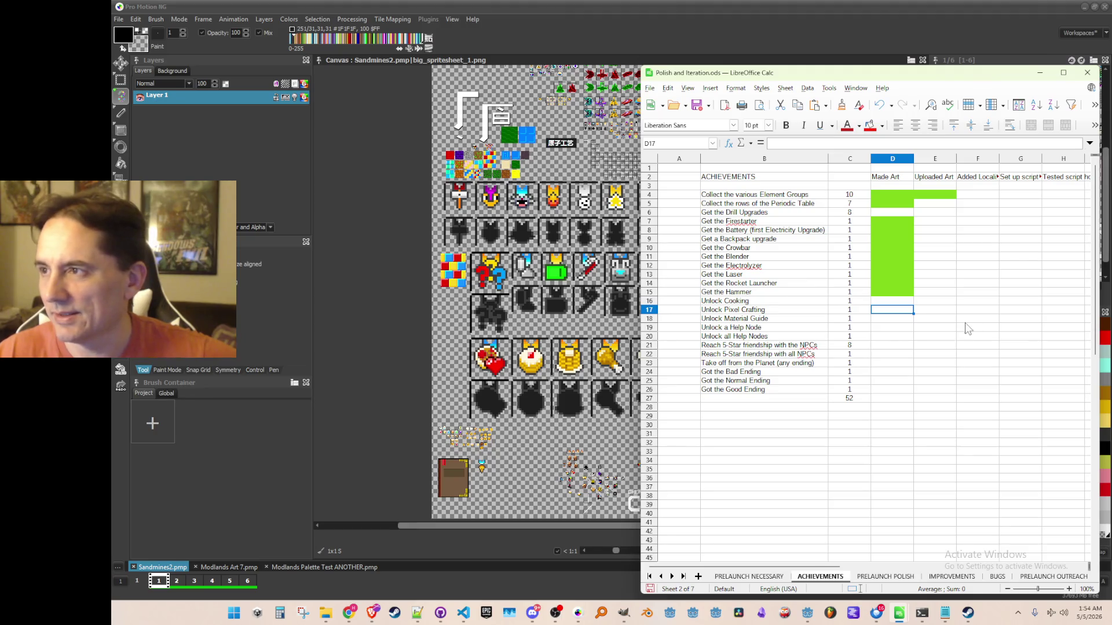
pyautogui.press('Up')
pyautogui.press('Up')
pyautogui.press('Up')
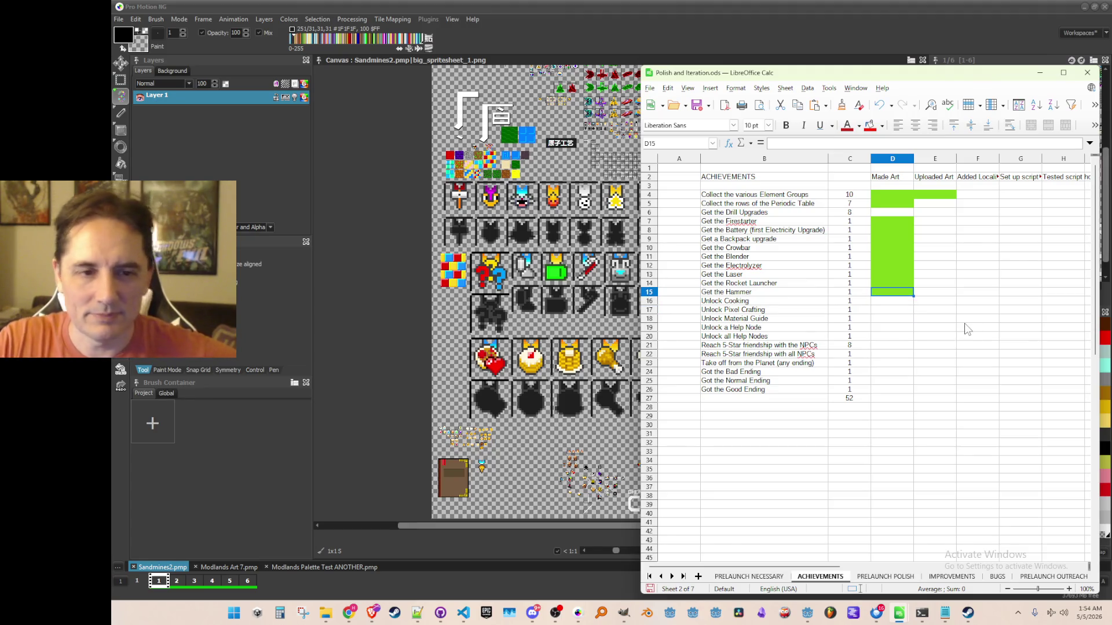
pyautogui.press('Up')
pyautogui.press('Up')
pyautogui.press('Up')
pyautogui.press('Down')
pyautogui.press('Down')
pyautogui.press('Down')
# Bring big_spritesheet_1 to the front and pan up to the MCRFT logo at the top
pyautogui.press('Up')
pyautogui.click(761, 43)
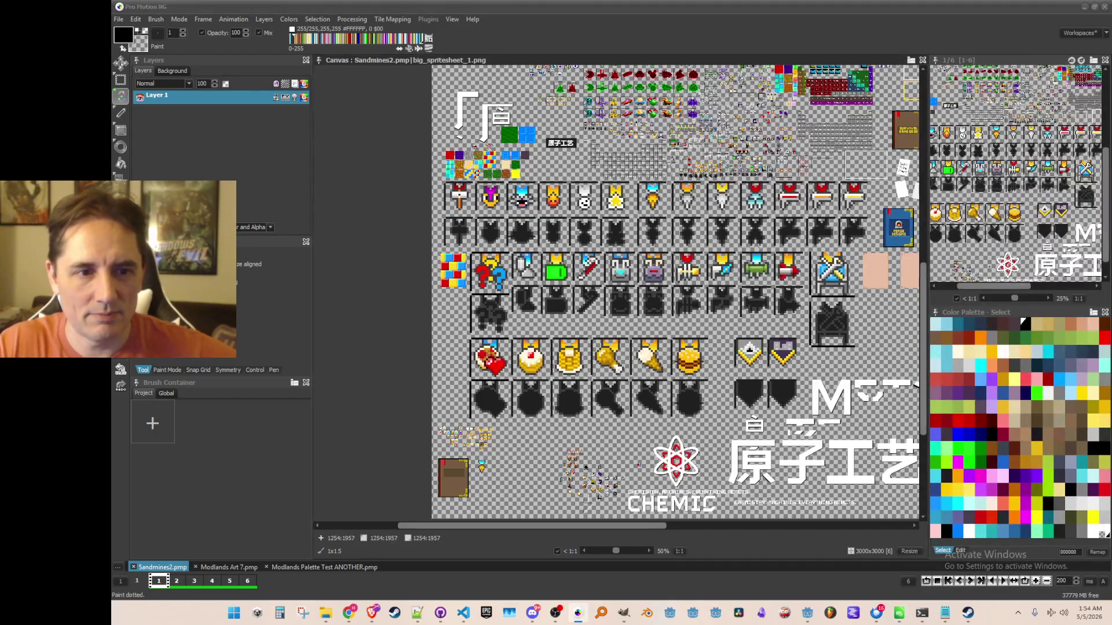
pyautogui.moveTo(757, 256); pyautogui.dragTo(746, 248)
pyautogui.scroll(-2, 746, 246)
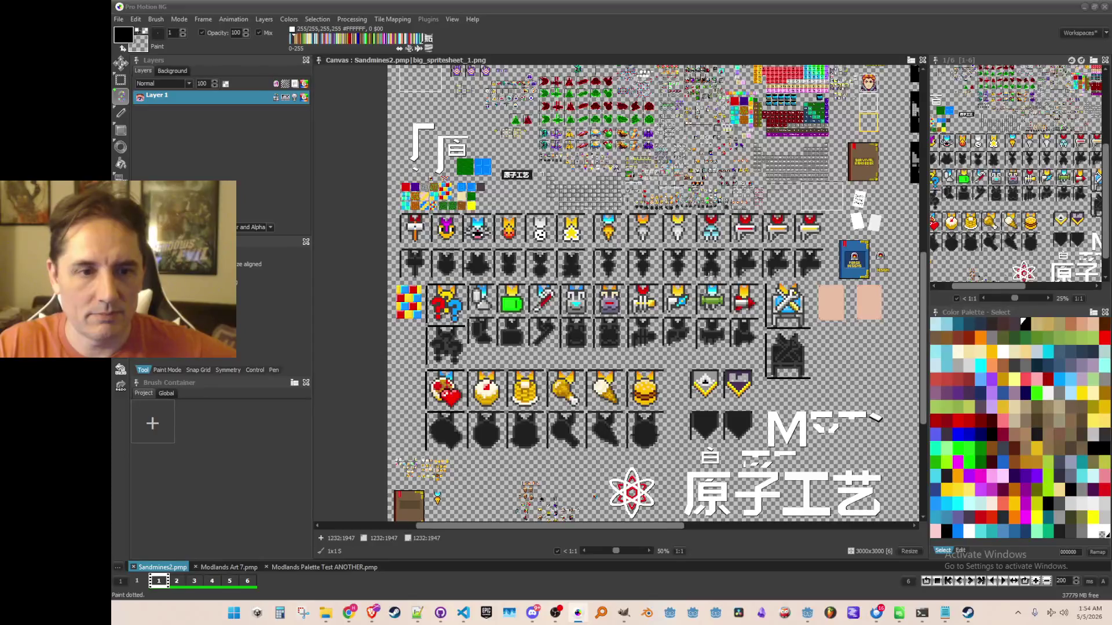
pyautogui.scroll(1, 735, 241)
pyautogui.moveTo(735, 242); pyautogui.dragTo(747, 382)
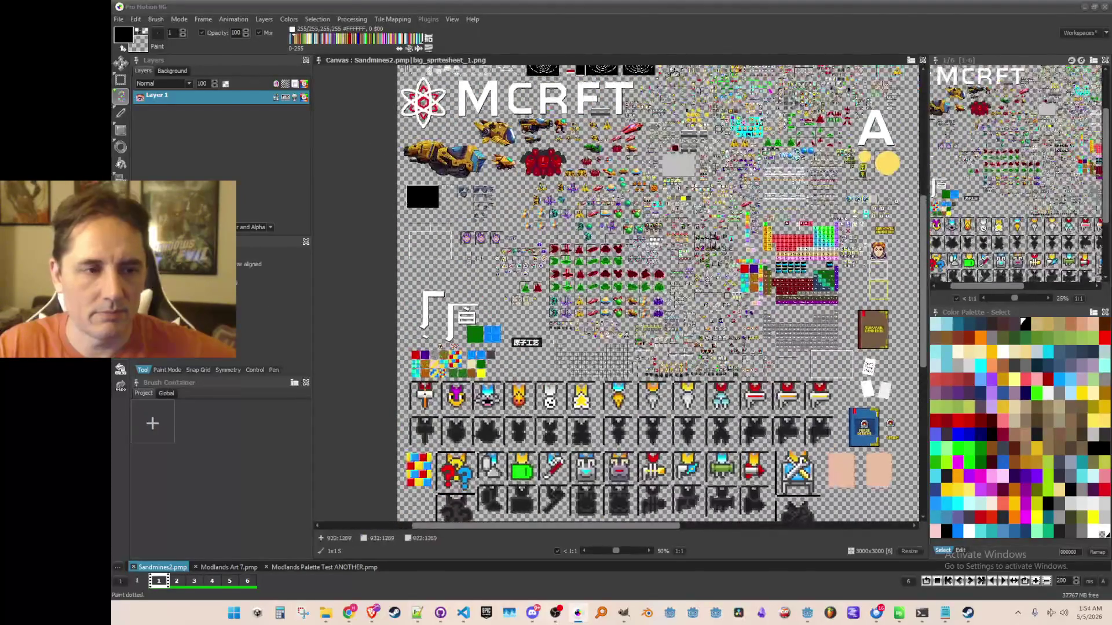
pyautogui.scroll(2, 548, 295)
pyautogui.scroll(-2, 548, 294)
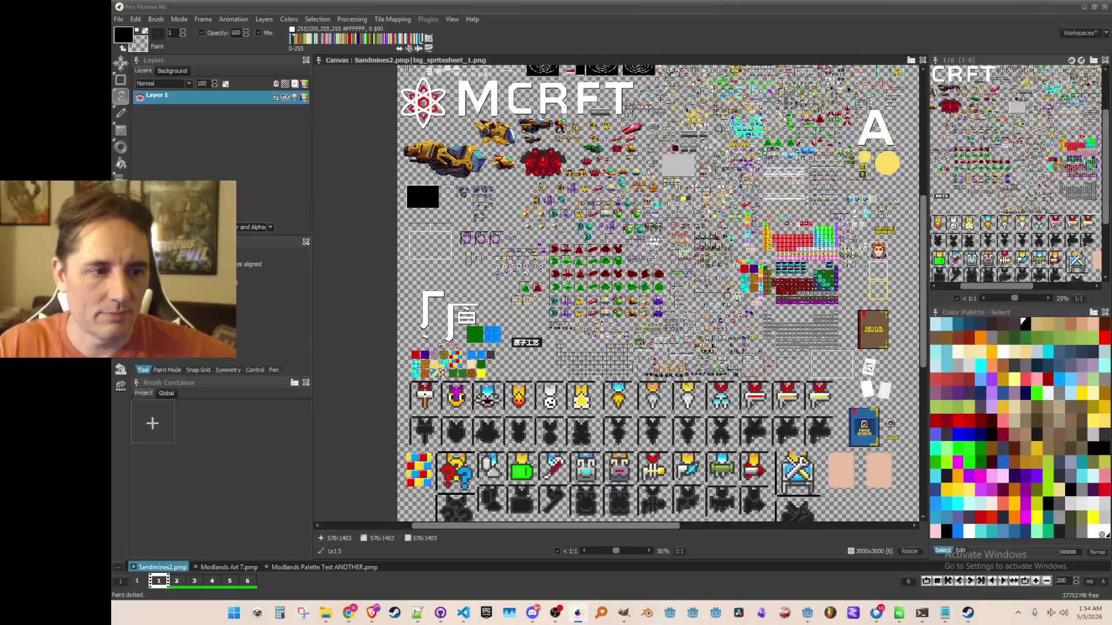
pyautogui.scroll(2, 548, 300)
# Pan across the sheet to survey the ship sprites, achievement icons and bullseyes
pyautogui.moveTo(698, 121)
pyautogui.mouseDown()
pyautogui.moveTo(649, 247)
pyautogui.moveTo(605, 301)
pyautogui.mouseUp()
pyautogui.scroll(1, 692, 273)
pyautogui.moveTo(692, 277); pyautogui.dragTo(591, 310)
pyautogui.scroll(3, 591, 310)
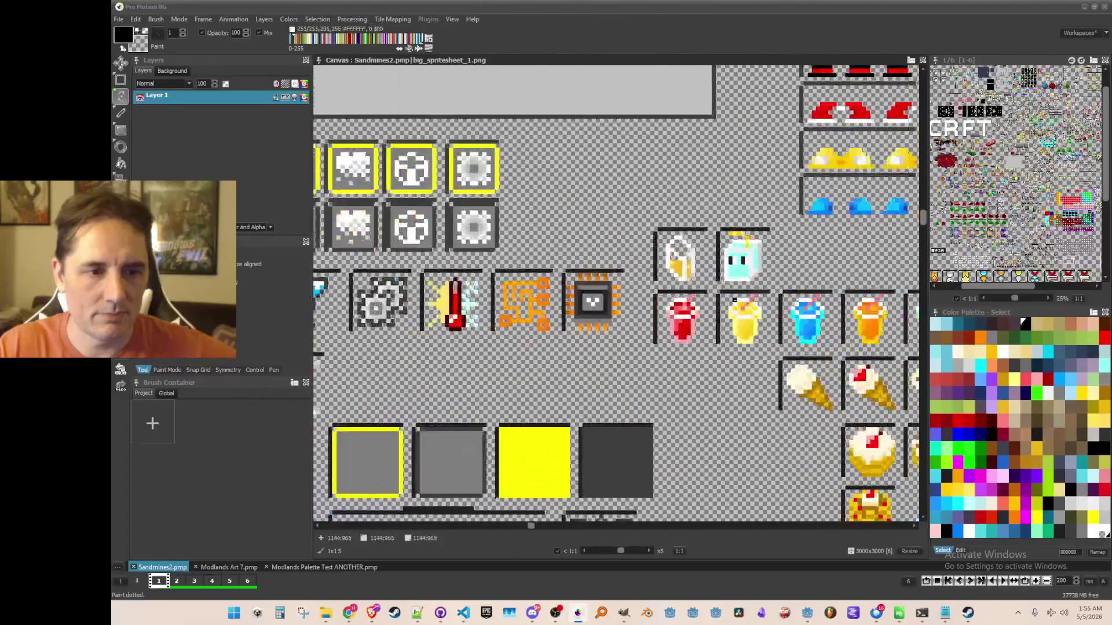
pyautogui.scroll(-3, 723, 313)
pyautogui.moveTo(724, 313); pyautogui.dragTo(458, 356)
pyautogui.moveTo(915, 216)
pyautogui.mouseDown()
pyautogui.moveTo(820, 229)
pyautogui.moveTo(695, 303)
pyautogui.moveTo(572, 311)
pyautogui.moveTo(458, 283)
pyautogui.moveTo(575, 415)
pyautogui.moveTo(593, 493)
pyautogui.mouseUp()
pyautogui.moveTo(637, 174)
pyautogui.mouseDown()
pyautogui.moveTo(545, 275)
pyautogui.moveTo(488, 408)
pyautogui.mouseUp()
pyautogui.moveTo(489, 92)
pyautogui.mouseDown()
pyautogui.moveTo(497, 313)
pyautogui.moveTo(551, 312)
pyautogui.moveTo(601, 416)
pyautogui.moveTo(887, 291)
pyautogui.mouseUp()
pyautogui.moveTo(492, 478)
pyautogui.mouseDown()
pyautogui.moveTo(529, 388)
pyautogui.moveTo(666, 231)
pyautogui.moveTo(724, 267)
pyautogui.moveTo(747, 348)
pyautogui.moveTo(761, 354)
pyautogui.mouseUp()
pyautogui.scroll(-1, 627, 270)
pyautogui.moveTo(612, 255); pyautogui.dragTo(475, 189)
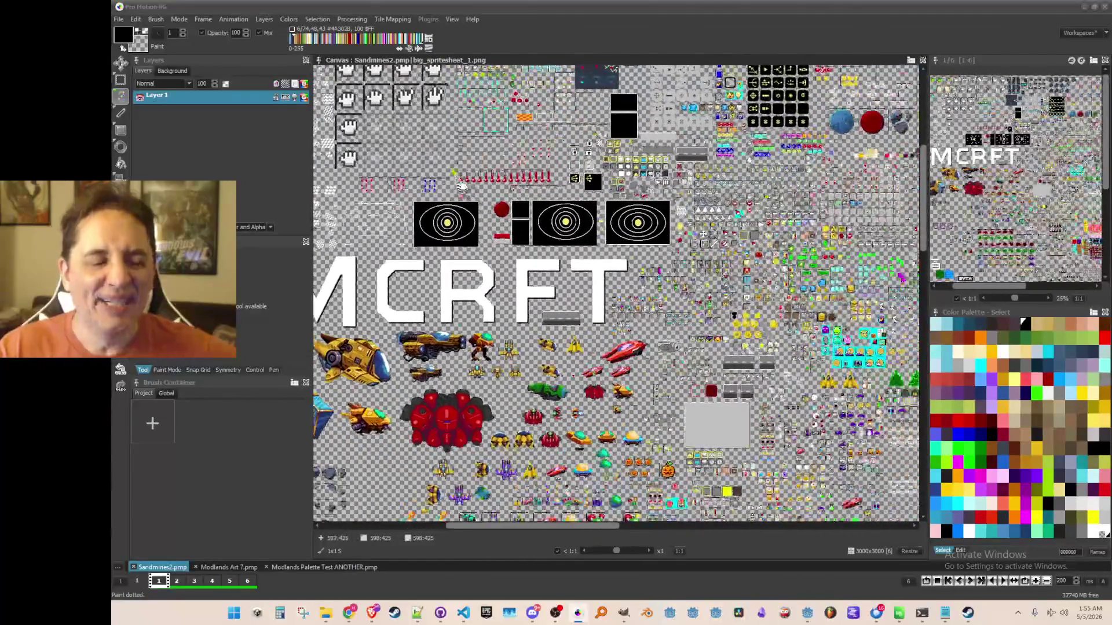
# Pan down past the MCRFT logo to the lower achievement rows and food icons
pyautogui.moveTo(620, 336); pyautogui.dragTo(621, 249)
pyautogui.moveTo(643, 304)
pyautogui.mouseDown()
pyautogui.moveTo(620, 250)
pyautogui.moveTo(615, 171)
pyautogui.mouseUp()
pyautogui.moveTo(615, 243); pyautogui.dragTo(611, 202)
pyautogui.moveTo(611, 325)
pyautogui.mouseDown()
pyautogui.moveTo(604, 183)
pyautogui.moveTo(602, 296)
pyautogui.mouseUp()
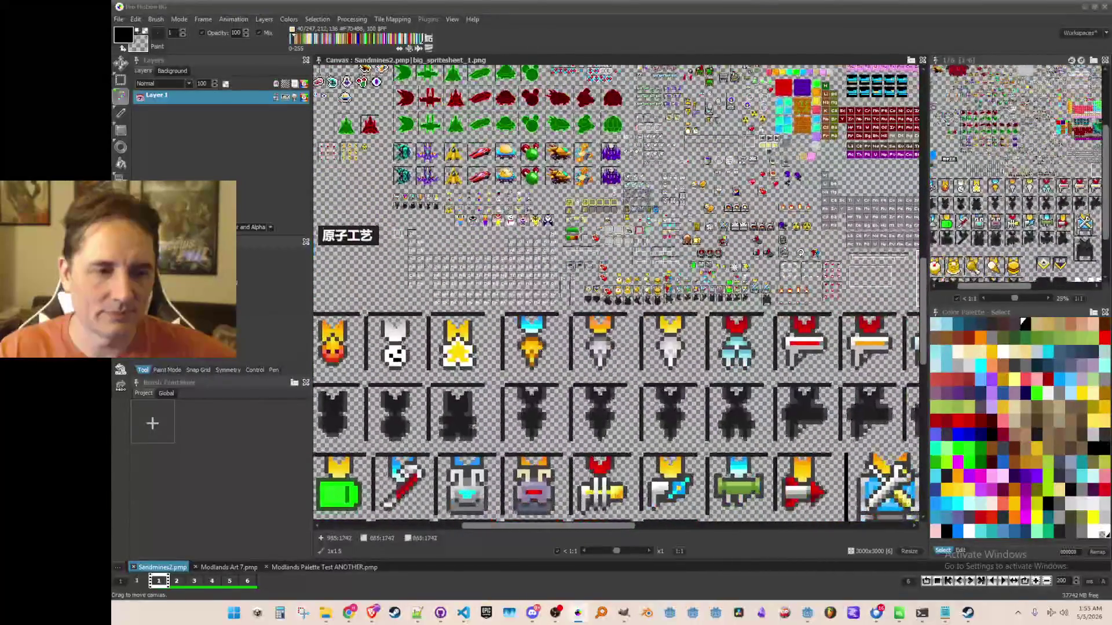
pyautogui.moveTo(602, 348); pyautogui.dragTo(579, 203)
pyautogui.moveTo(556, 414)
pyautogui.mouseDown()
pyautogui.moveTo(550, 255)
pyautogui.moveTo(594, 332)
pyautogui.moveTo(618, 268)
pyautogui.moveTo(738, 241)
pyautogui.mouseUp()
pyautogui.scroll(-1, 547, 298)
pyautogui.scroll(1, 674, 285)
pyautogui.scroll(-1, 674, 285)
pyautogui.scroll(1, 627, 300)
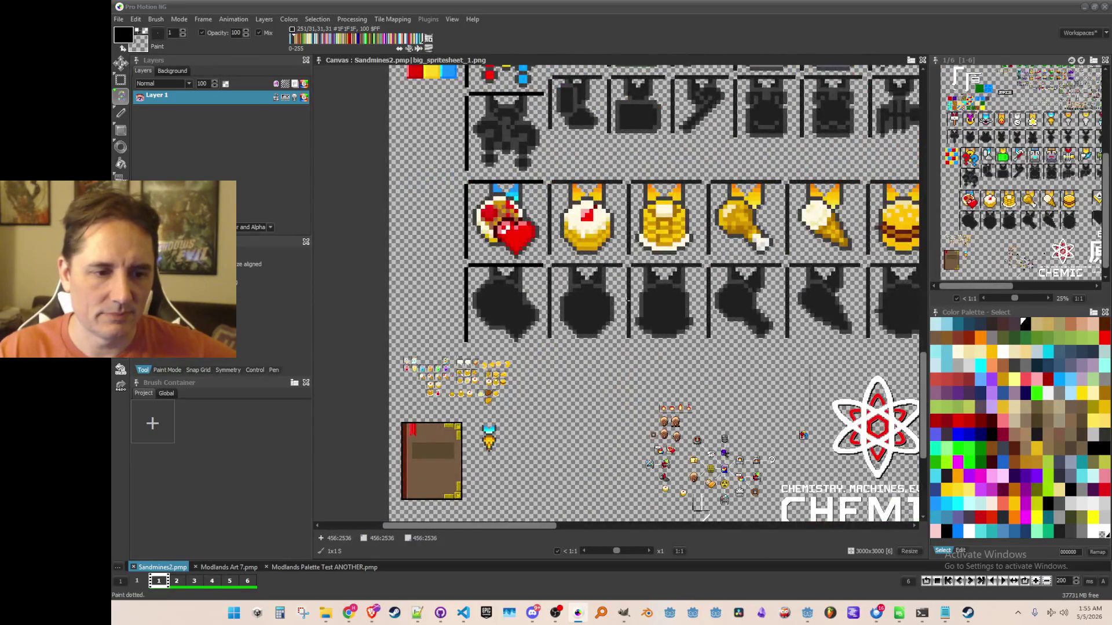
pyautogui.moveTo(627, 301); pyautogui.dragTo(629, 278)
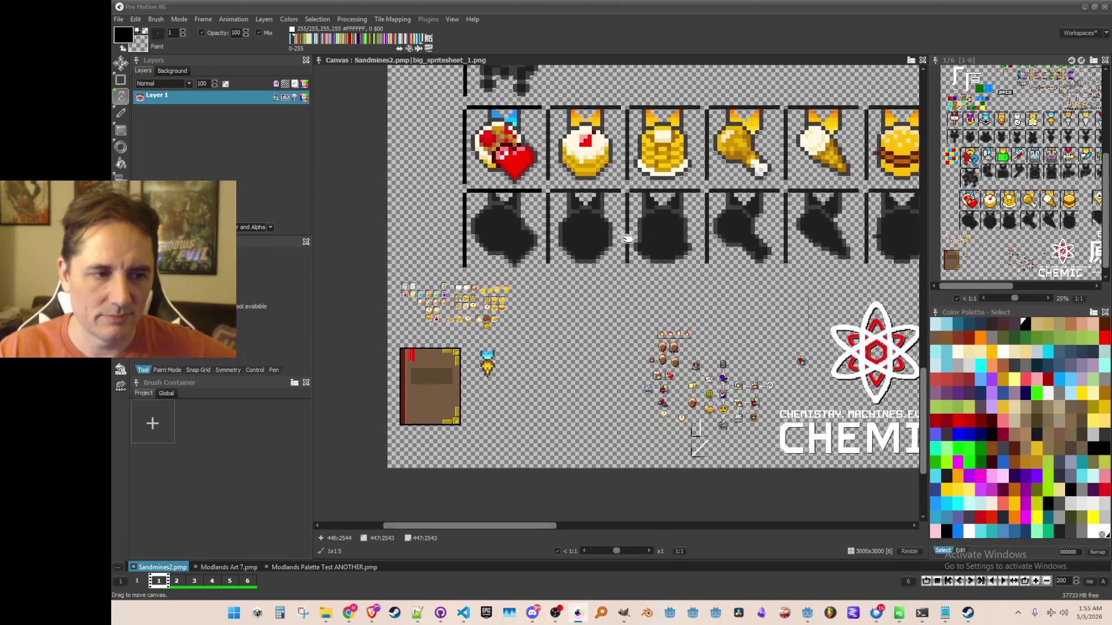
pyautogui.moveTo(619, 253)
pyautogui.mouseDown()
pyautogui.moveTo(600, 362)
pyautogui.moveTo(579, 396)
pyautogui.mouseUp()
# Zoom to 50% on the achievement icons, then bring back the Polish and Iteration spreadsheet
pyautogui.scroll(-1, 579, 397)
pyautogui.scroll(1, 656, 321)
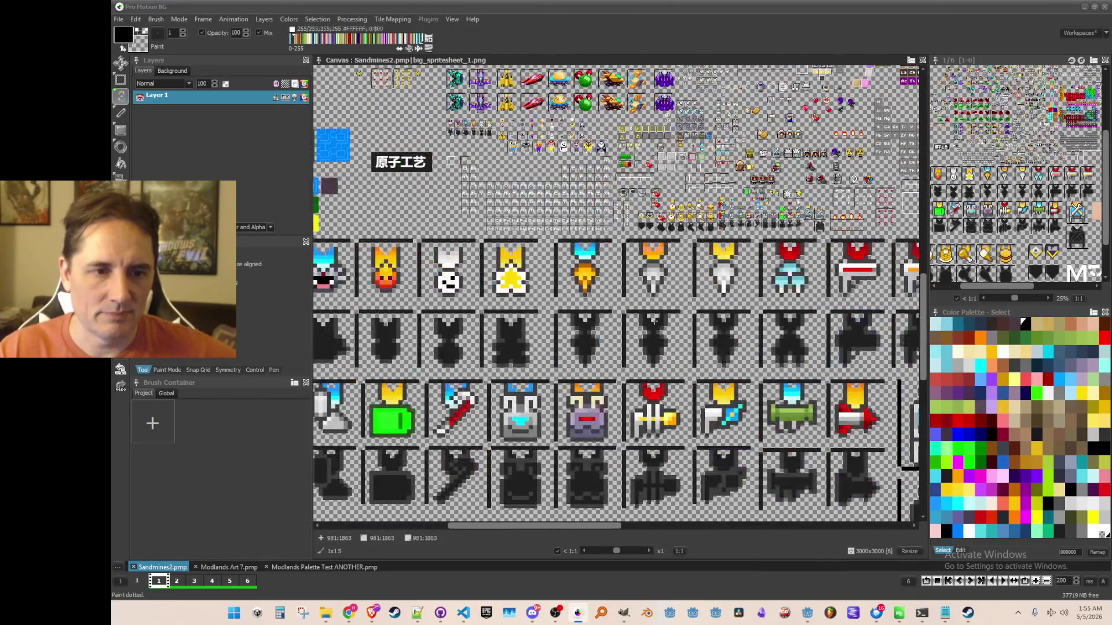
pyautogui.scroll(1, 656, 321)
pyautogui.scroll(-4, 656, 320)
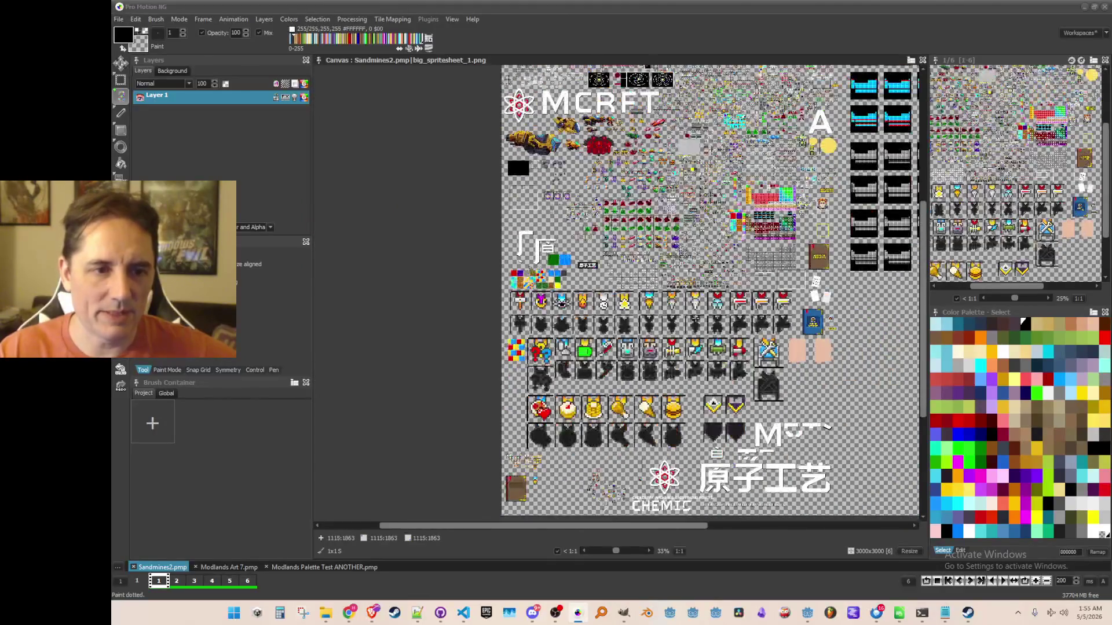
pyautogui.scroll(1, 696, 322)
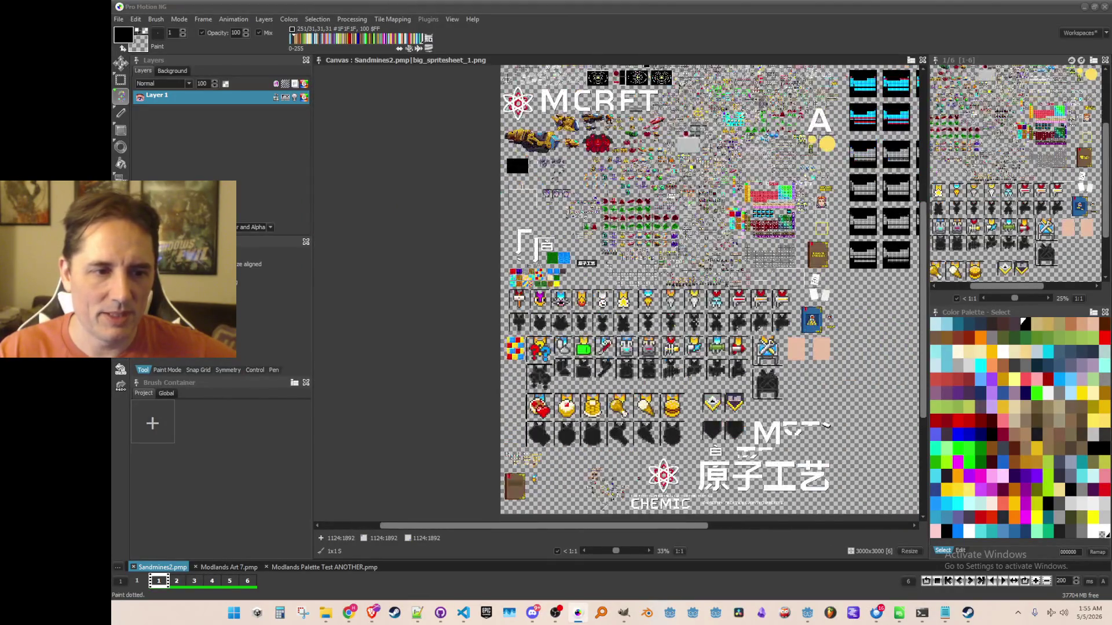
pyautogui.scroll(1, 696, 322)
pyautogui.moveTo(696, 321); pyautogui.dragTo(684, 384)
pyautogui.moveTo(691, 340)
pyautogui.mouseDown()
pyautogui.moveTo(709, 272)
pyautogui.moveTo(698, 275)
pyautogui.mouseUp()
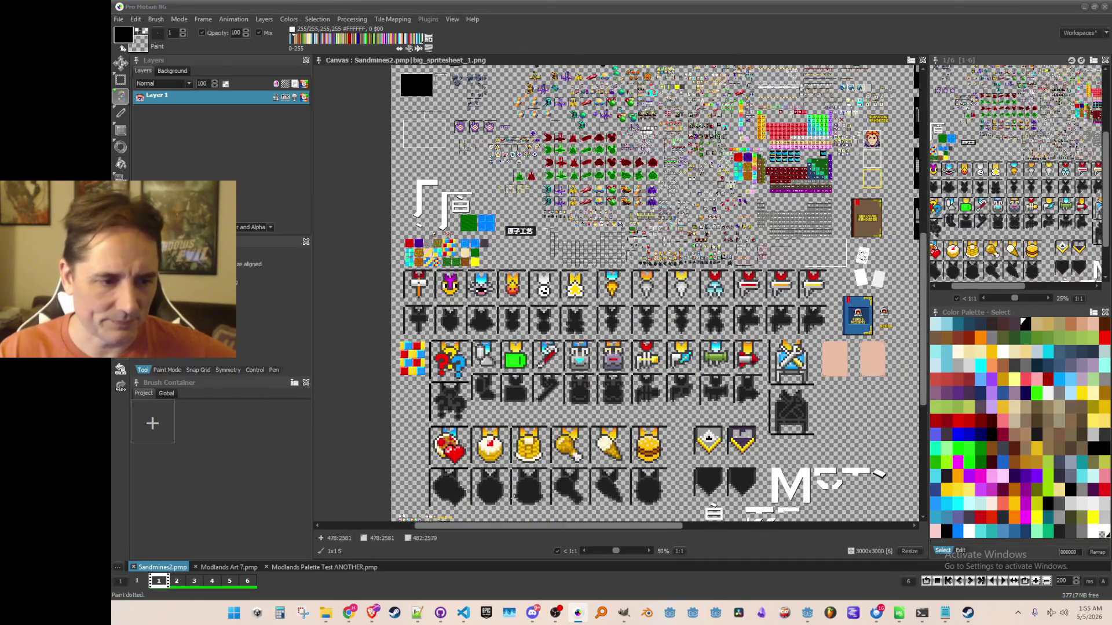
pyautogui.moveTo(899, 613)
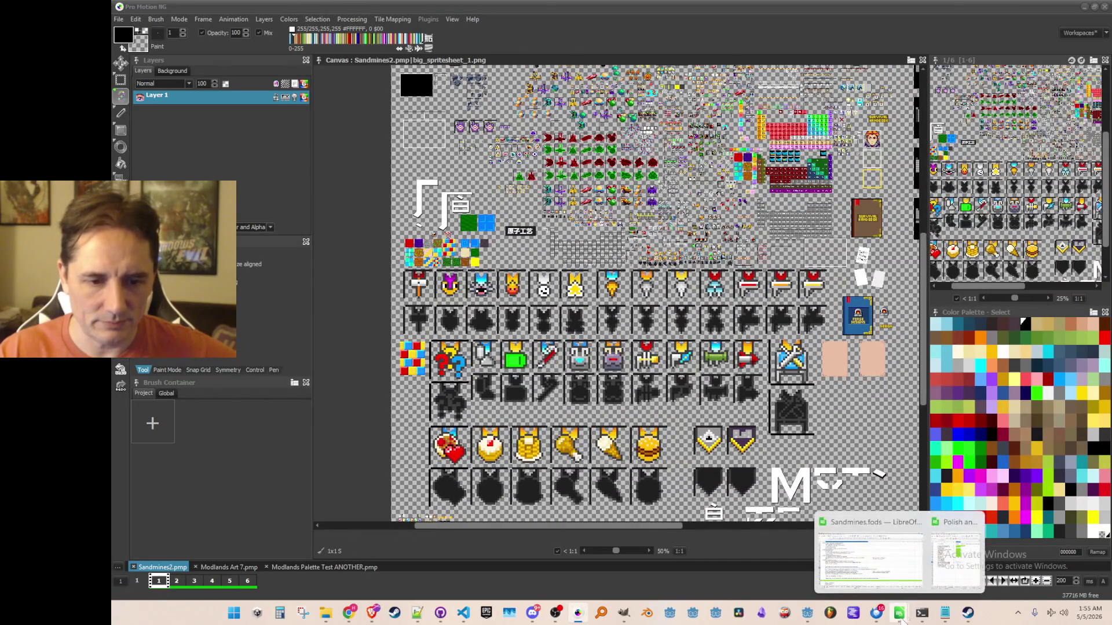
pyautogui.click(948, 570)
# Enter 'TODO: Easter Egg Achievements' in B30 below the 52-achievement list
pyautogui.click(794, 435)
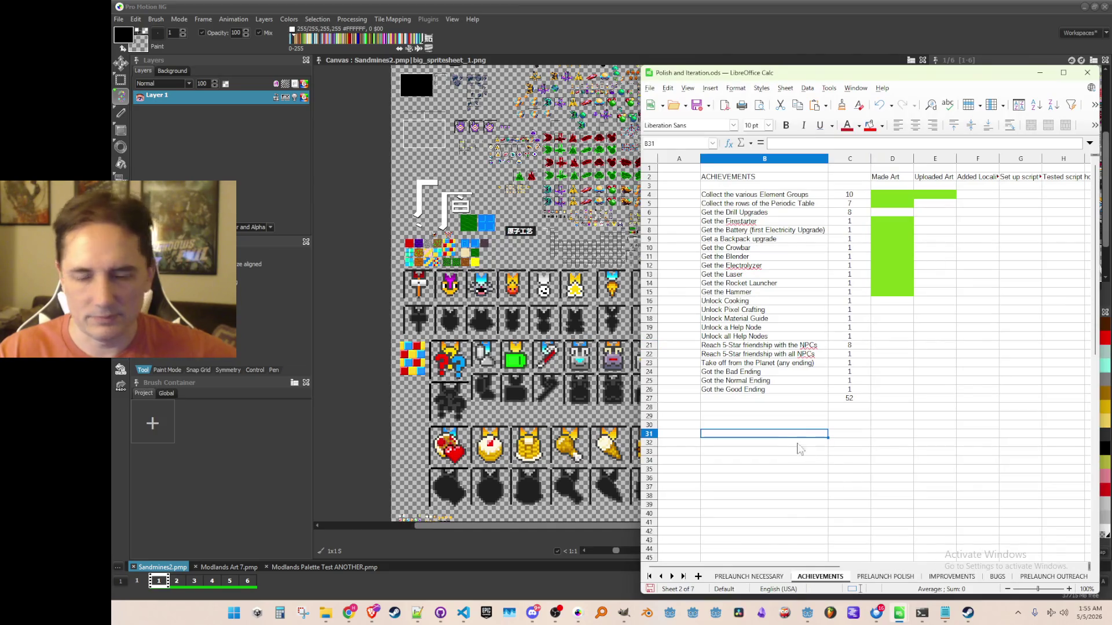
pyautogui.press('Up')
pyautogui.write('TOO')
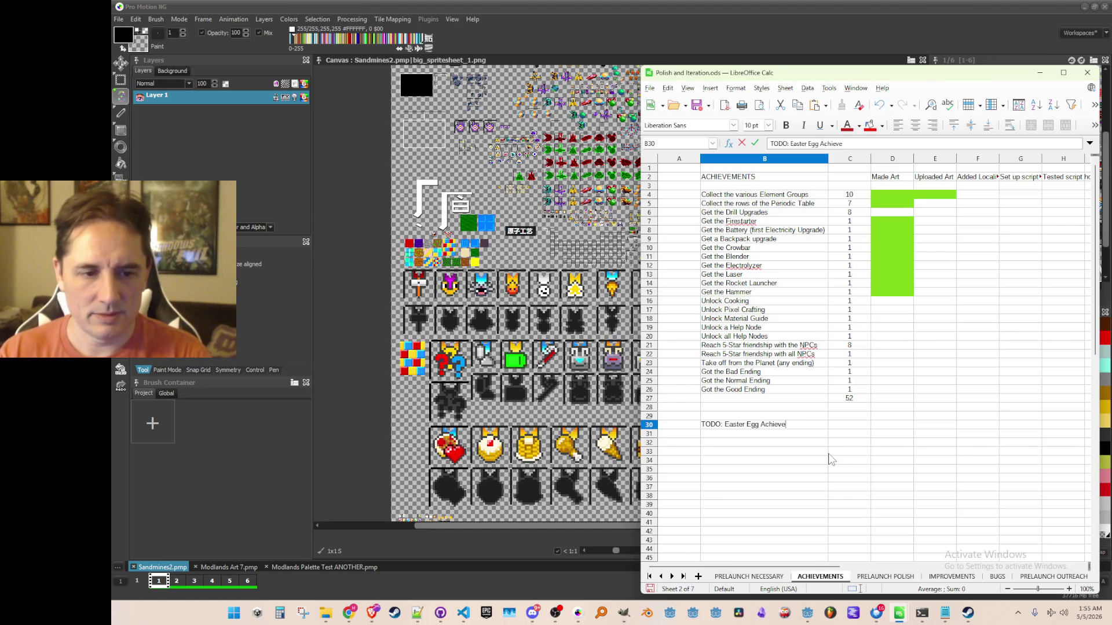
pyautogui.press('Return')
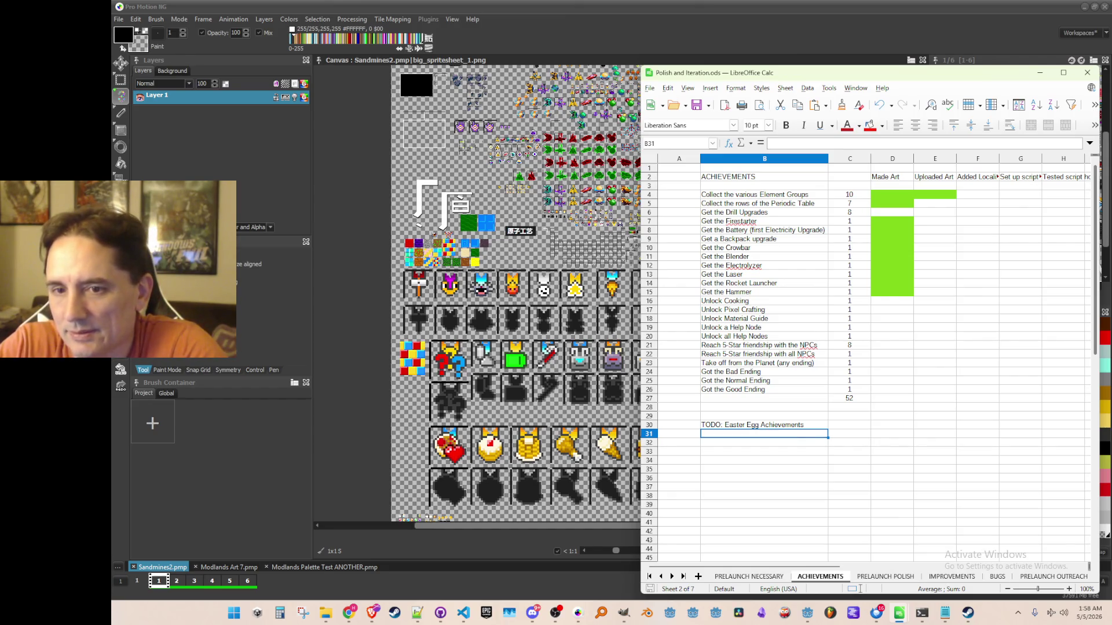
pyautogui.click(373, 612)
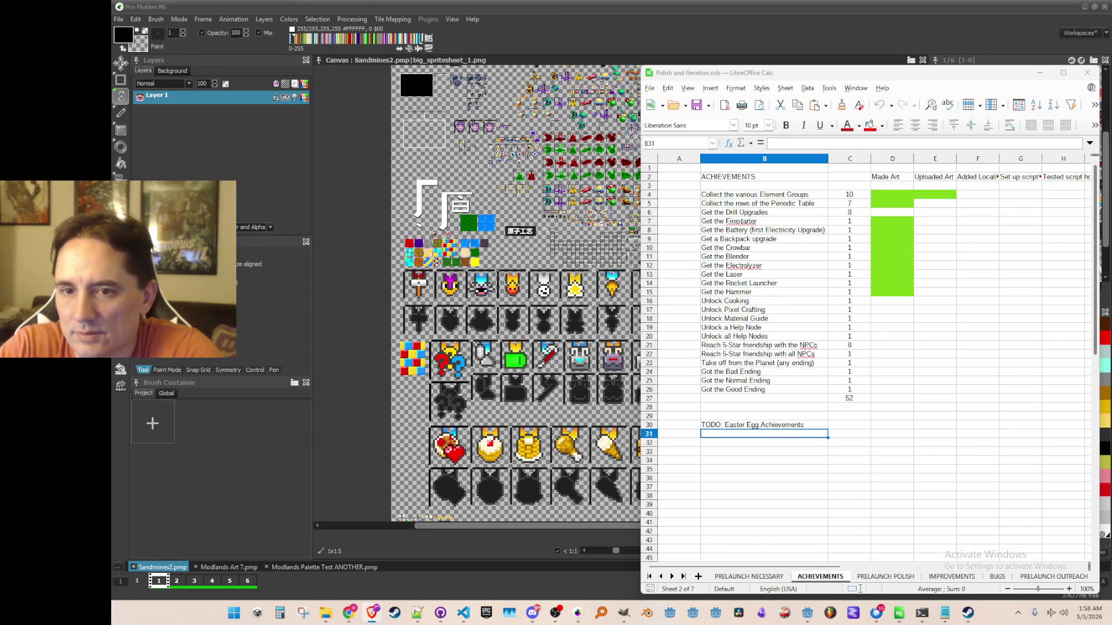
# After checking cells around B31, minimize Calc to reveal the big_spritesheet_1 canvas
pyautogui.click(752, 452)
pyautogui.click(754, 437)
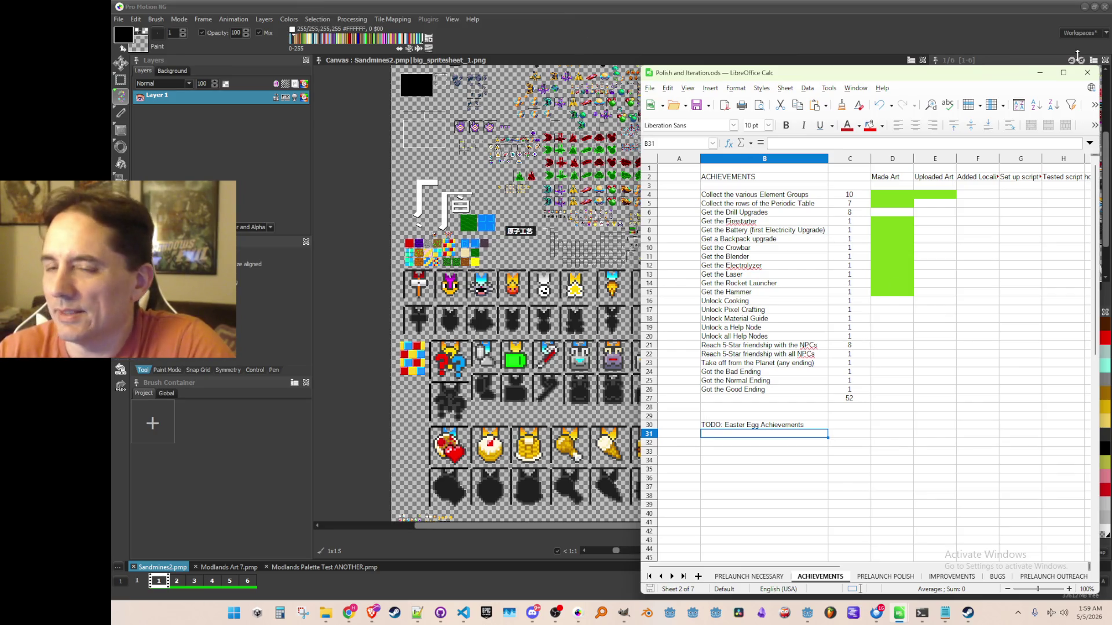
pyautogui.click(349, 613)
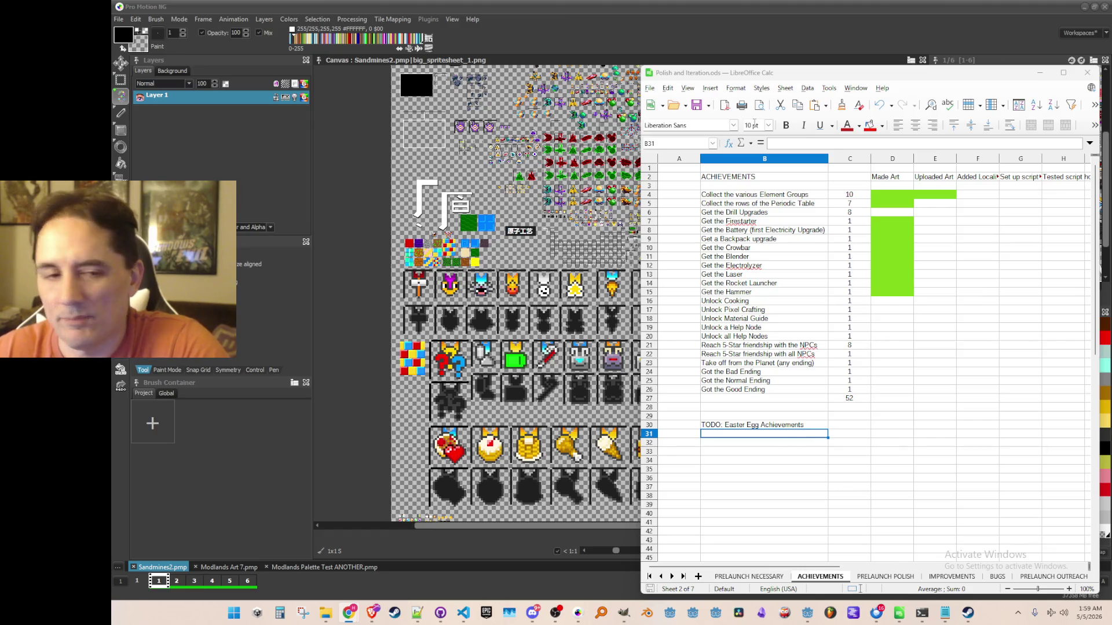
pyautogui.press('Down')
pyautogui.press('Down')
pyautogui.press('Down')
pyautogui.press('Up')
pyautogui.press('Up')
pyautogui.press('Up')
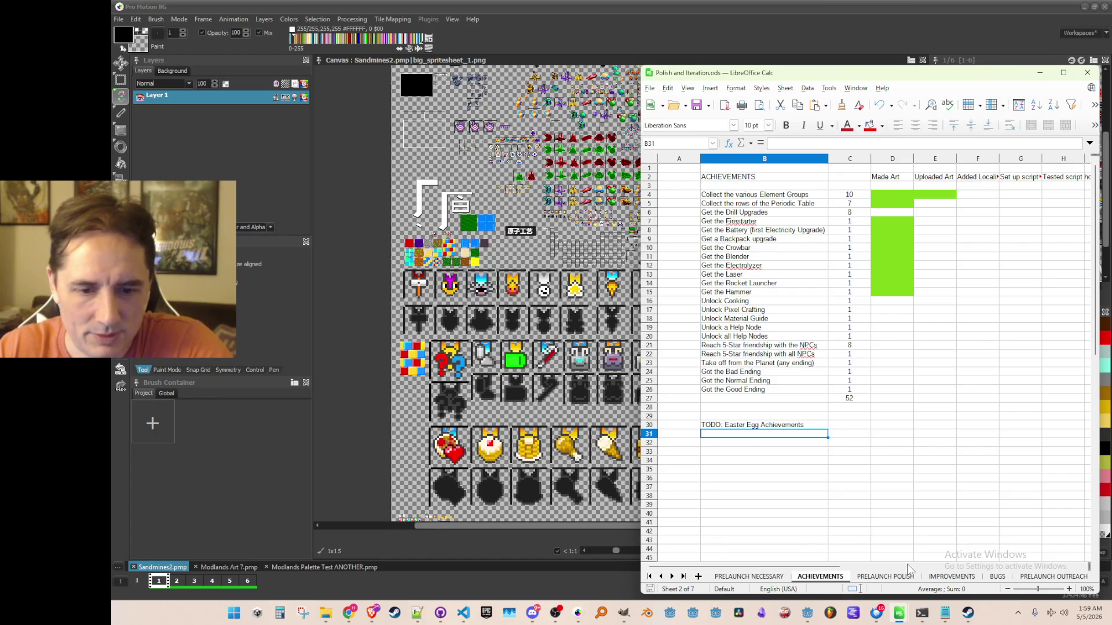
pyautogui.click(1040, 73)
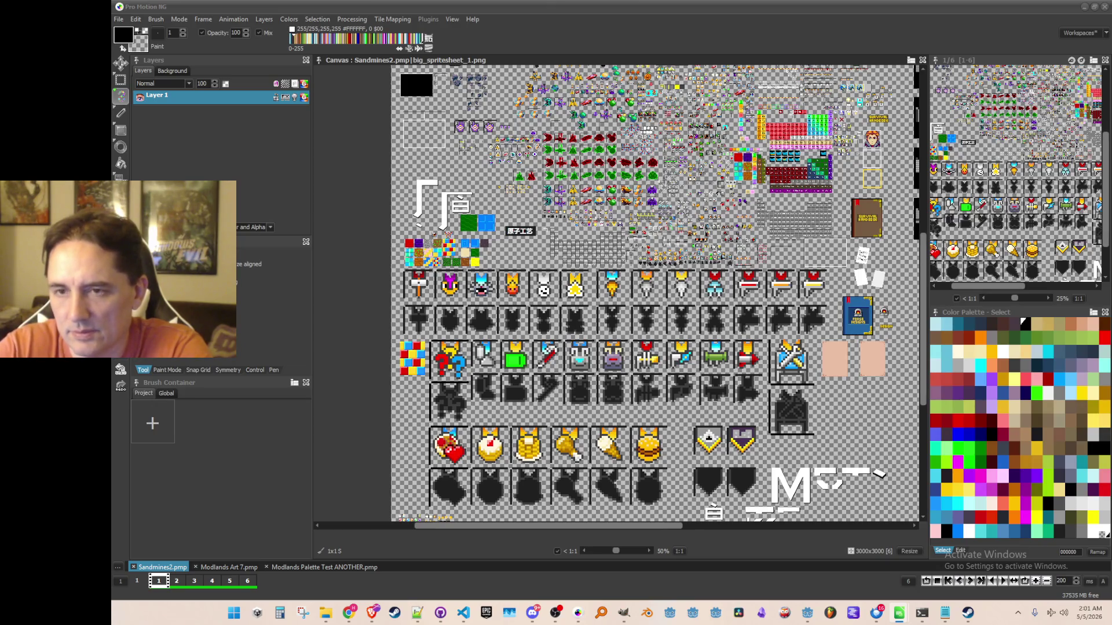
pyautogui.click(899, 613)
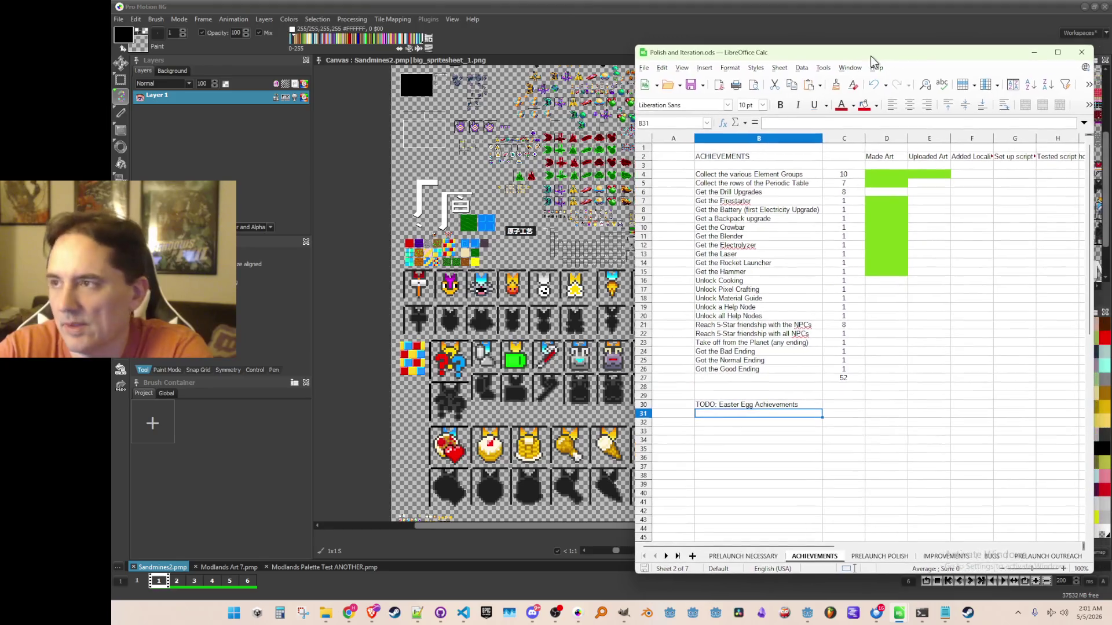
pyautogui.click(1034, 52)
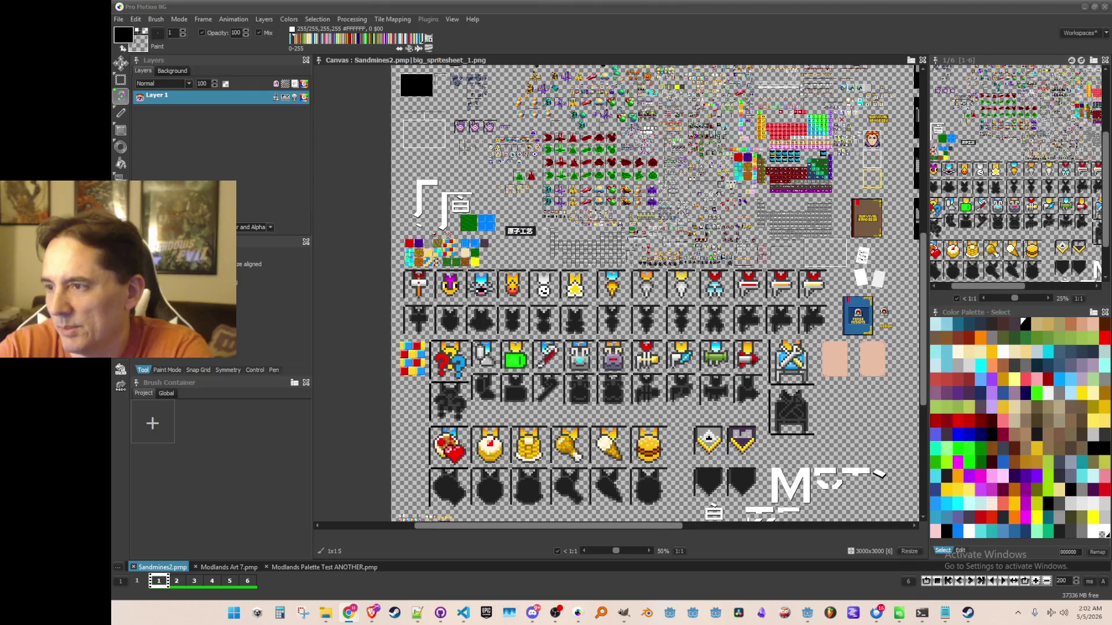
pyautogui.moveTo(637, 290); pyautogui.dragTo(657, 286)
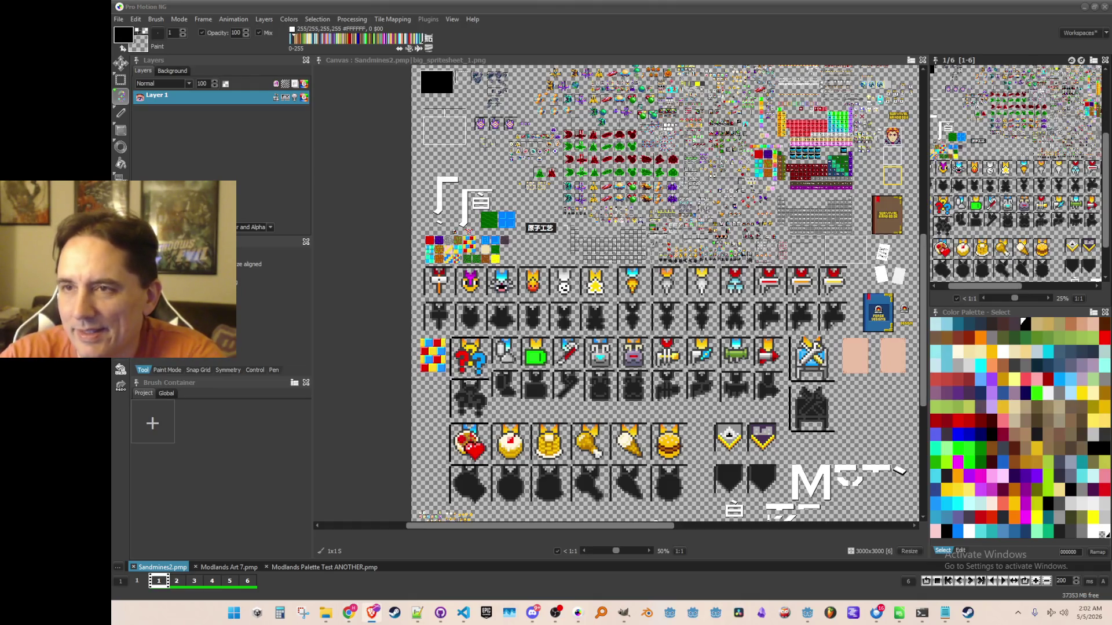
# Switch to the Brave window playing the Earthworm Jim OST - Down the Tubes track
pyautogui.hotkey('alt', 'Tab')
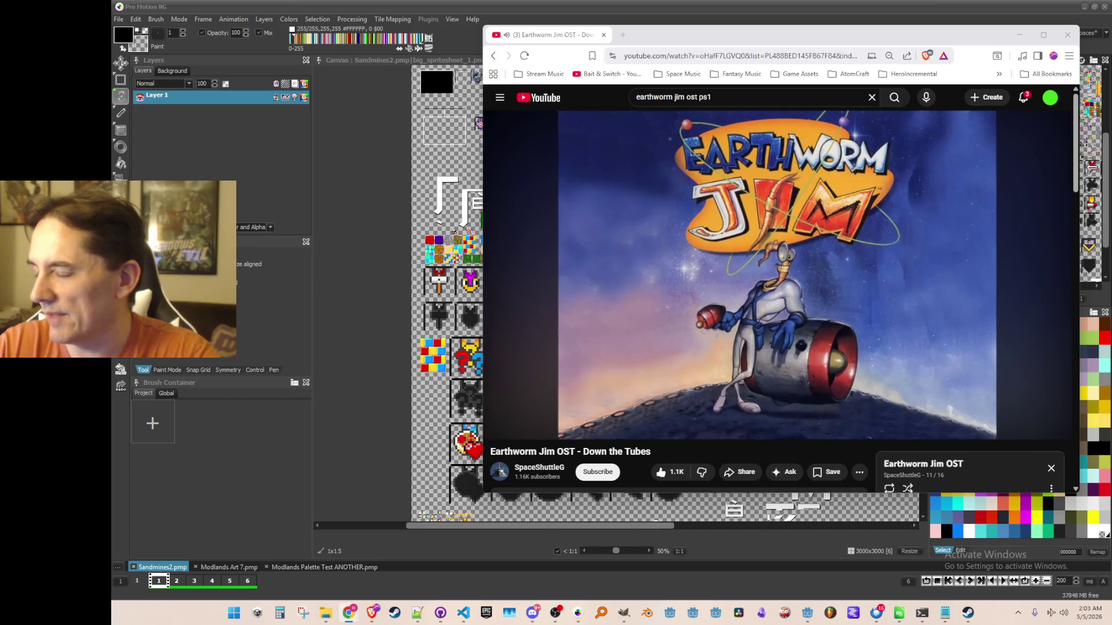
pyautogui.moveTo(908, 39); pyautogui.dragTo(908, 41)
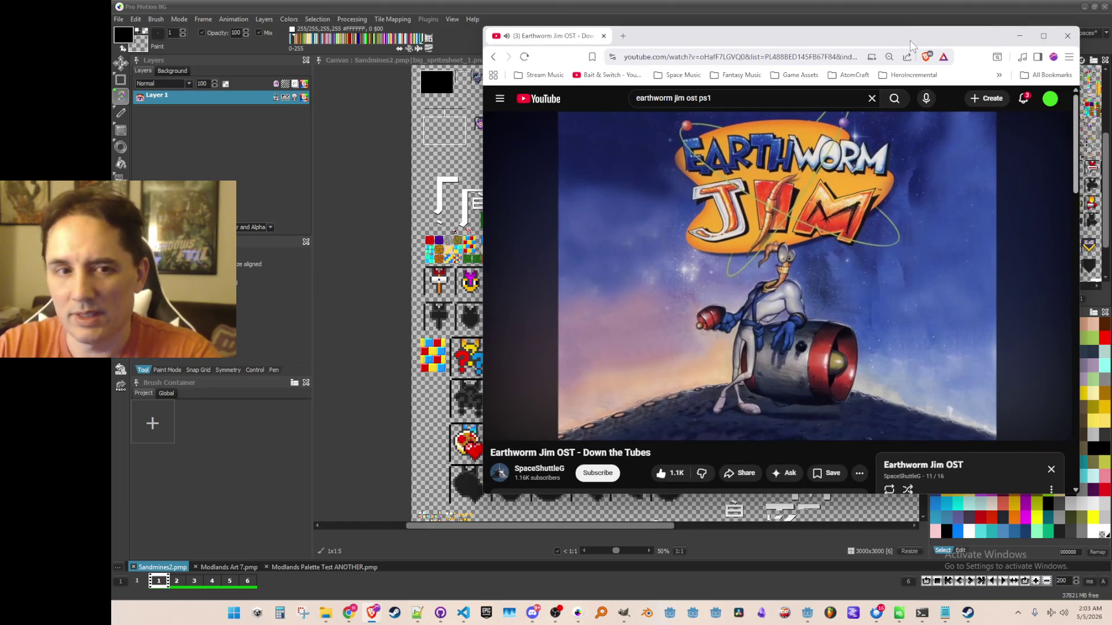
pyautogui.moveTo(910, 36); pyautogui.dragTo(908, 40)
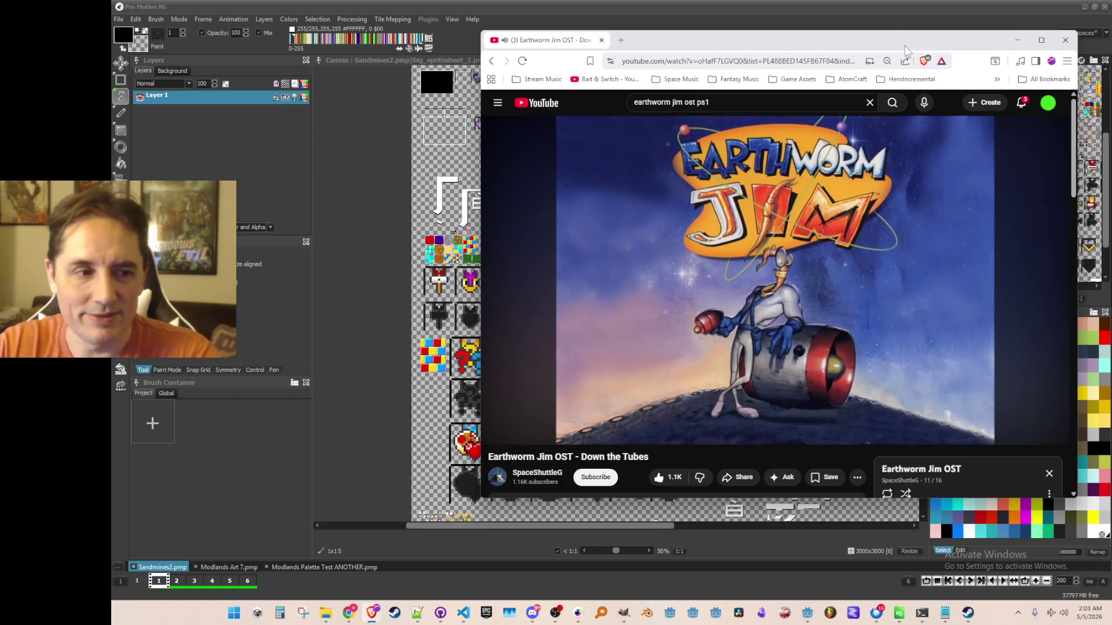
pyautogui.moveTo(856, 39); pyautogui.dragTo(852, 40)
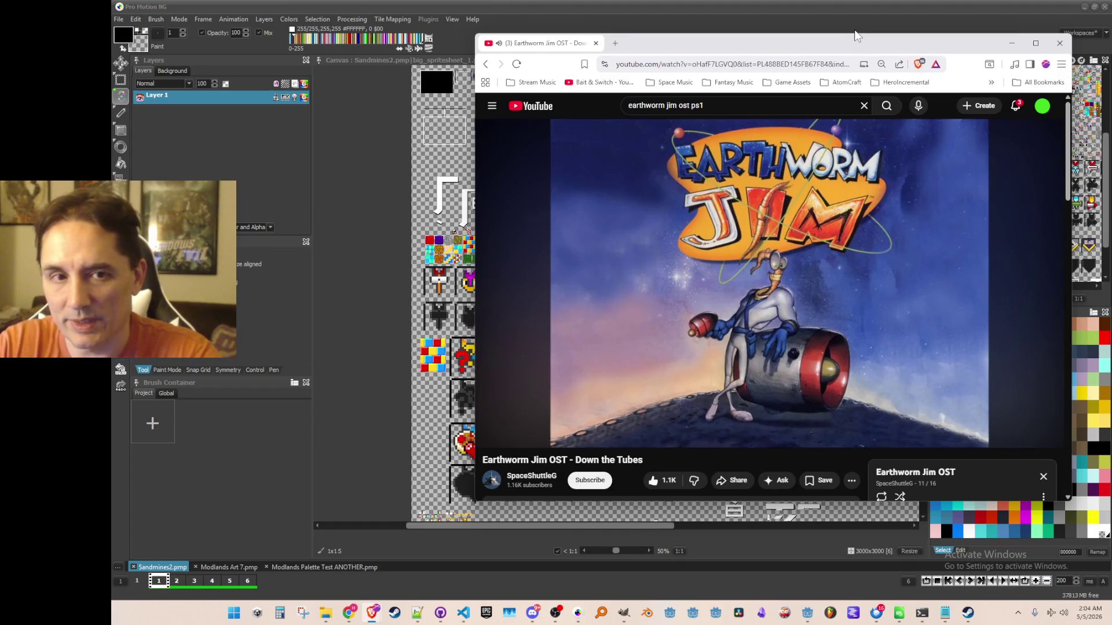
pyautogui.moveTo(855, 43); pyautogui.dragTo(857, 41)
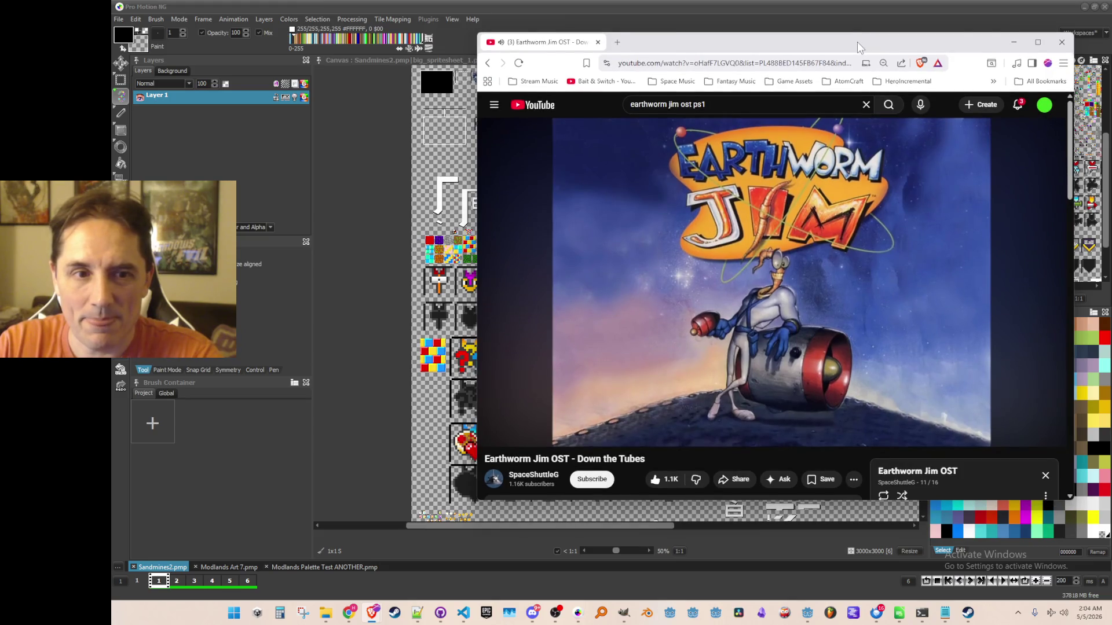